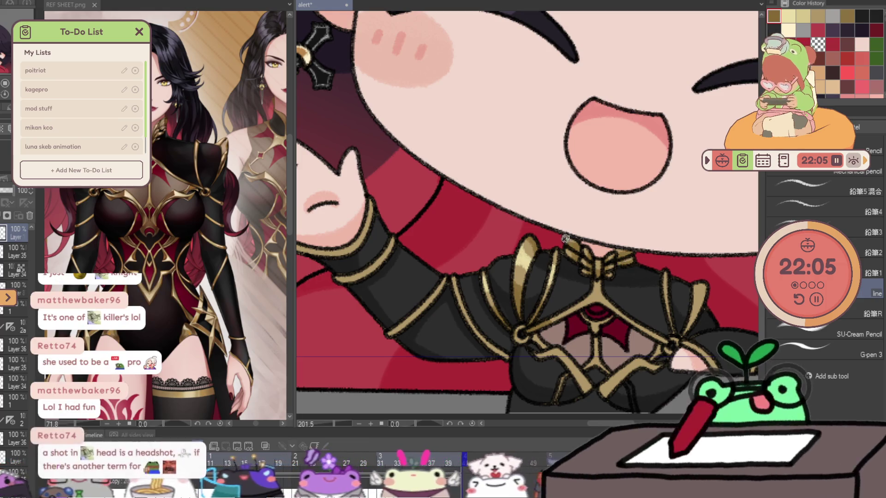
- Flip between the two neighbouring animation frames to compare the poses
key("Right")
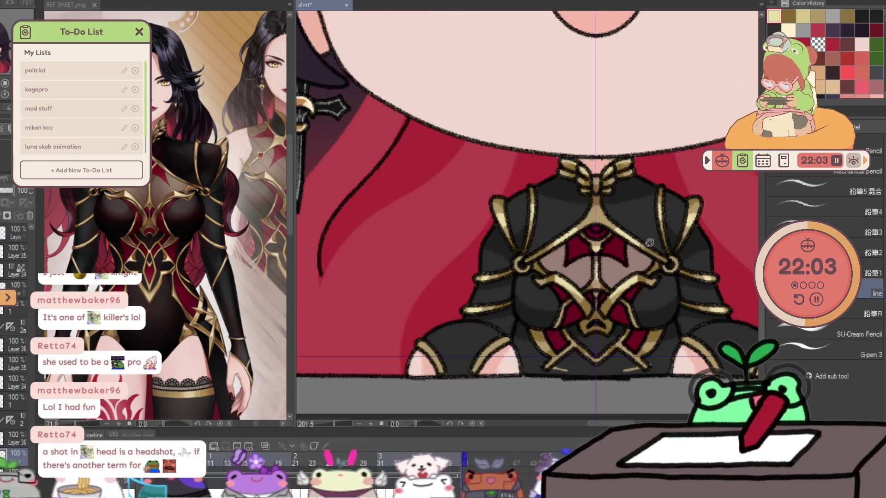
key("Left")
key("Right")
key("Left")
key("Right")
key("Left")
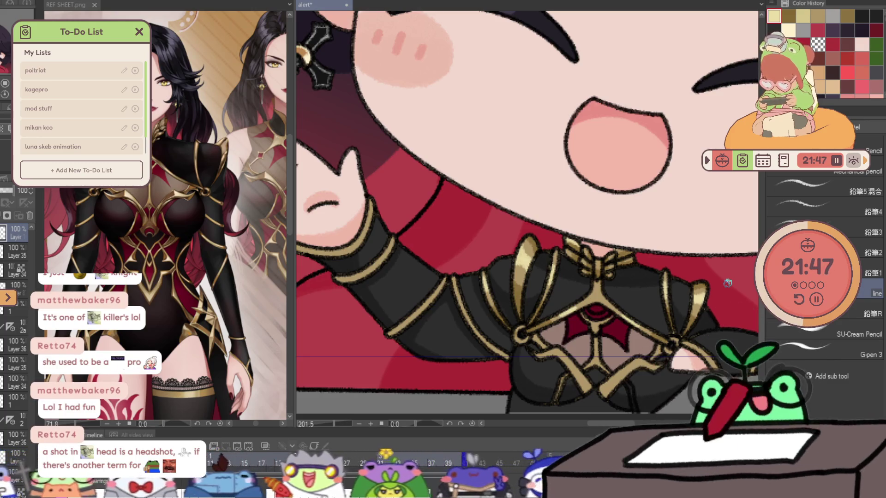
- Inspect the whole chibi and a tilted face close-up, then return to the pencil
key("ctrl+0")
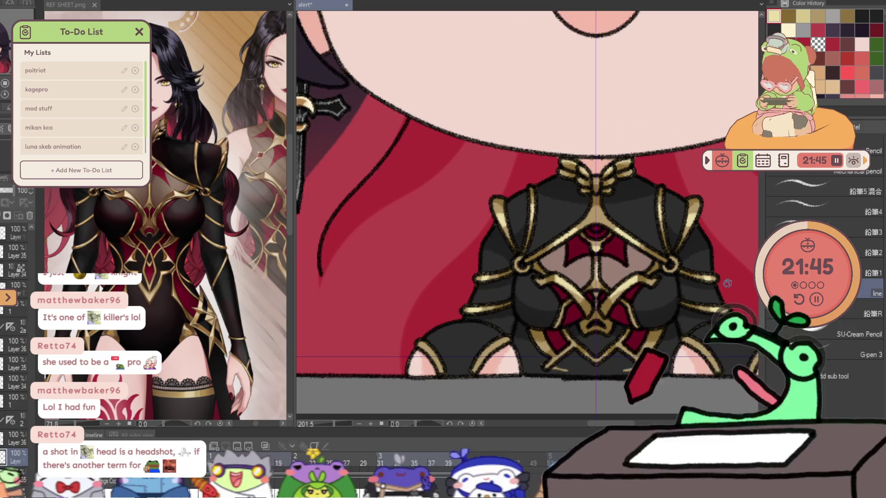
key("ctrl+0")
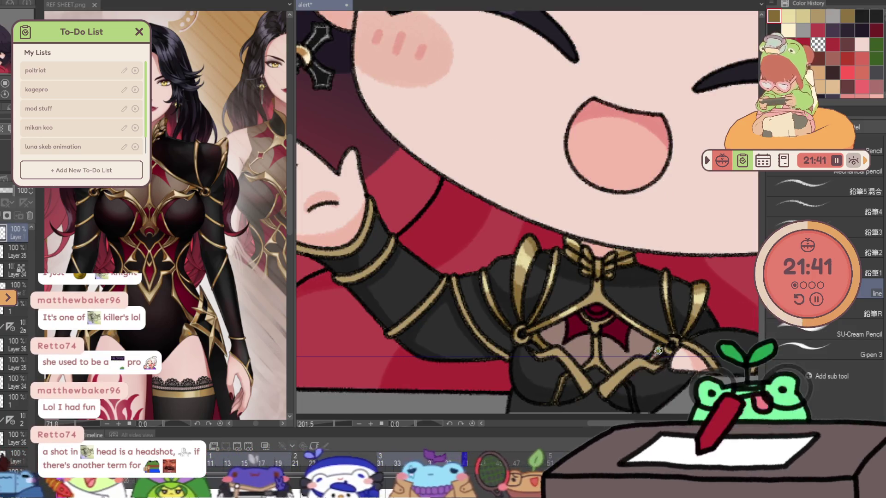
key("ctrl+alt+0")
left_click_drag(616, 312, 617, 326)
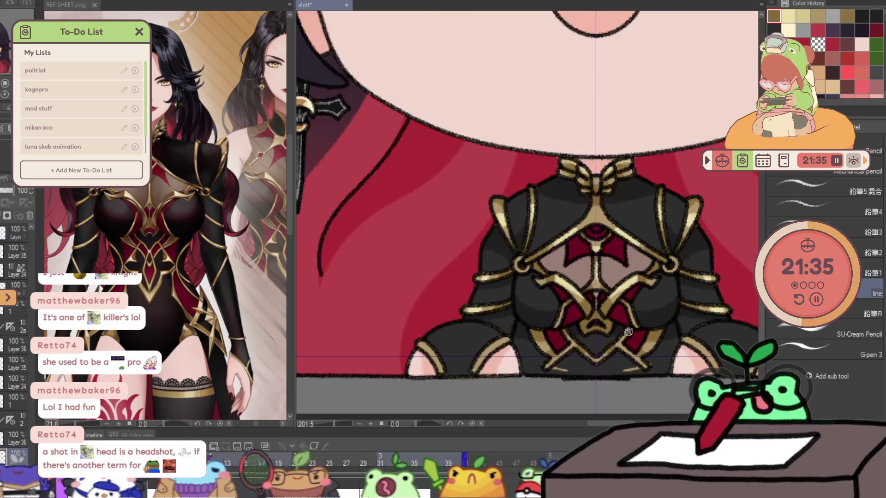
key("ctrl+alt+0")
left_click_drag(620, 327, 599, 333)
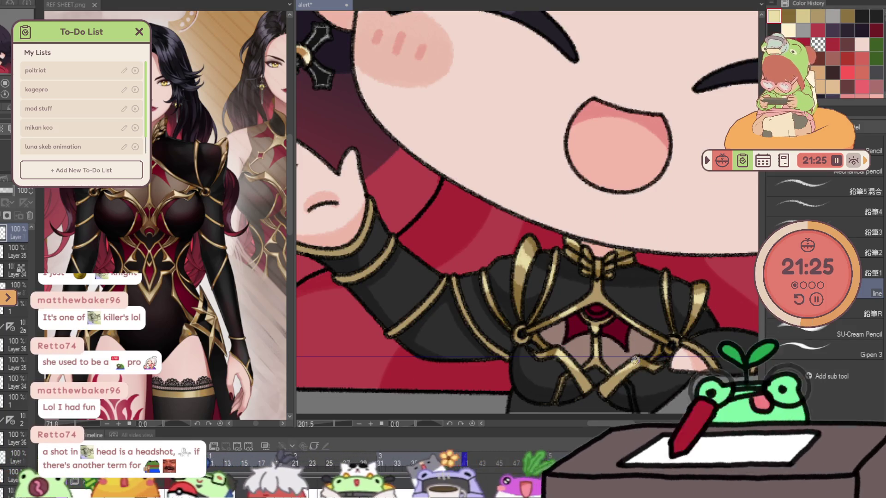
scroll(636, 360, "down", 5)
scroll(719, 390, "up", 4)
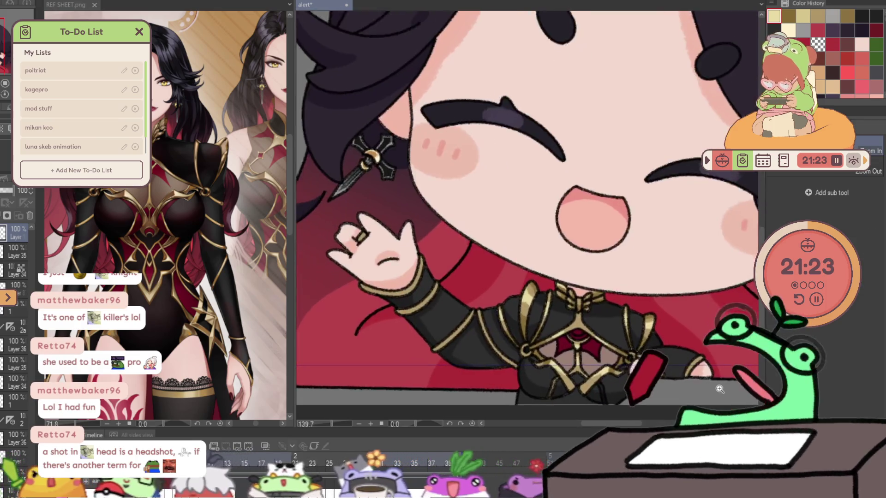
left_click_drag(719, 389, 735, 390)
key("p")
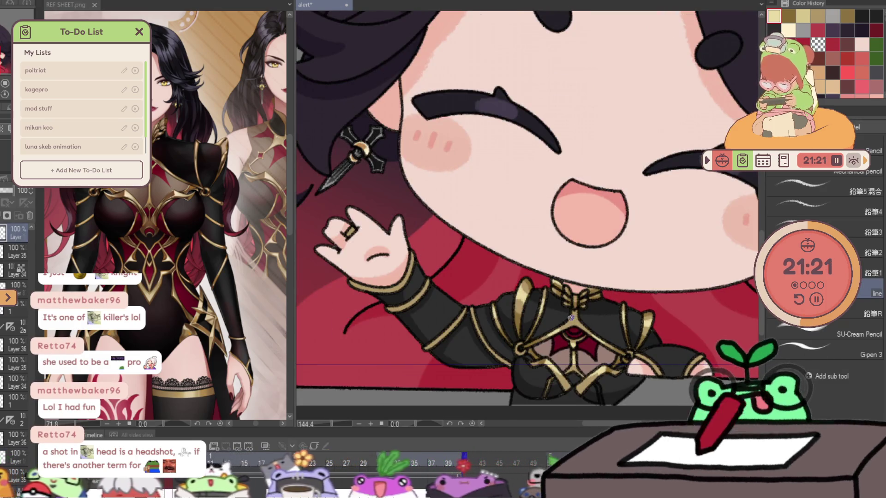
- Settle on the raised-arm frame and nudge the gold chest ornament up two steps with Free Transform
key("Right")
key("Left")
key("Right")
key("Left")
key("Right")
key("Left")
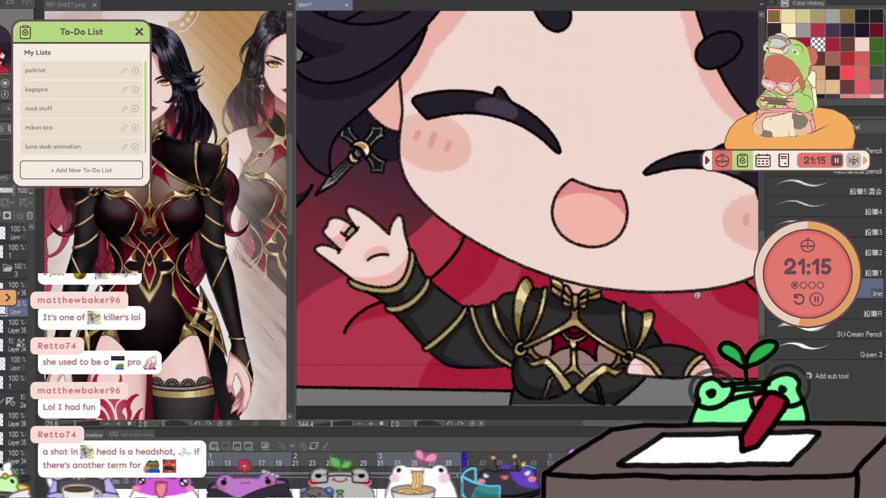
key("Right")
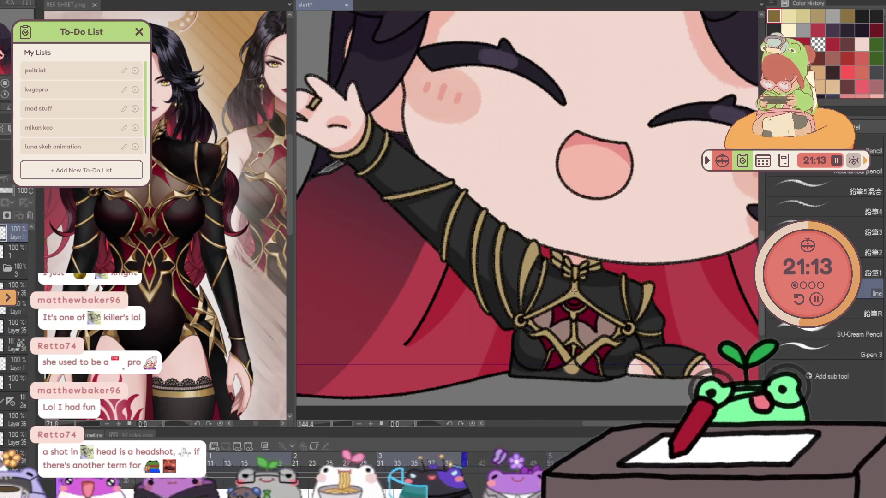
key("ctrl+t")
key("Up")
key("Up")
key("Up")
key("Up")
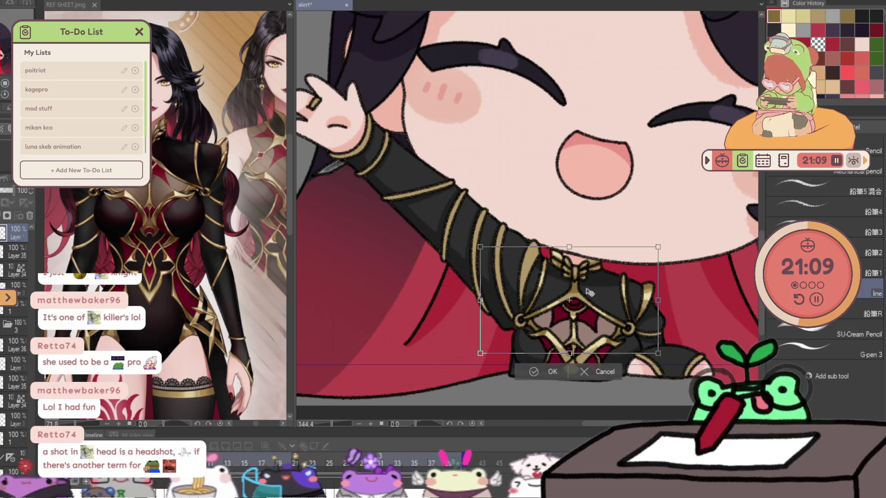
key("Up")
key("Up")
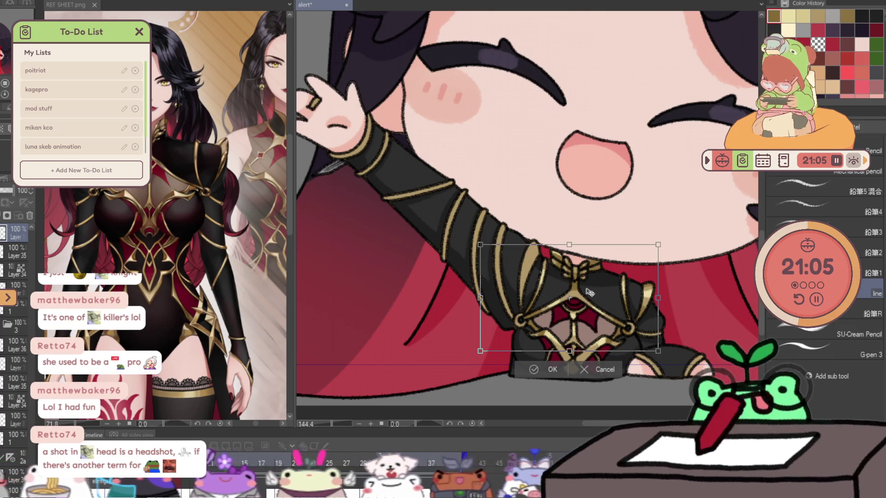
key("Return")
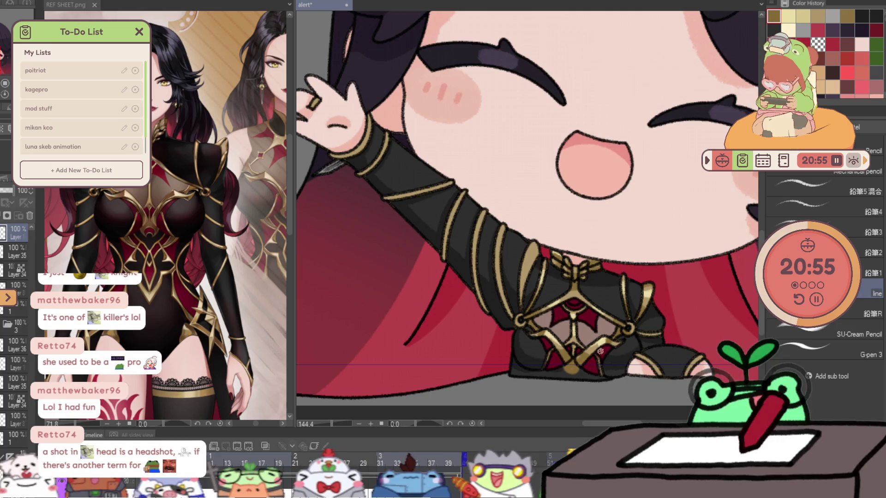
- Toggle between the zoomed-out whole chibi and the close-up to check the ornament placement
key("ctrl+0")
key("ctrl+z")
key("ctrl+0")
key("ctrl+z")
key("ctrl+0")
key("ctrl+z")
key("ctrl+z")
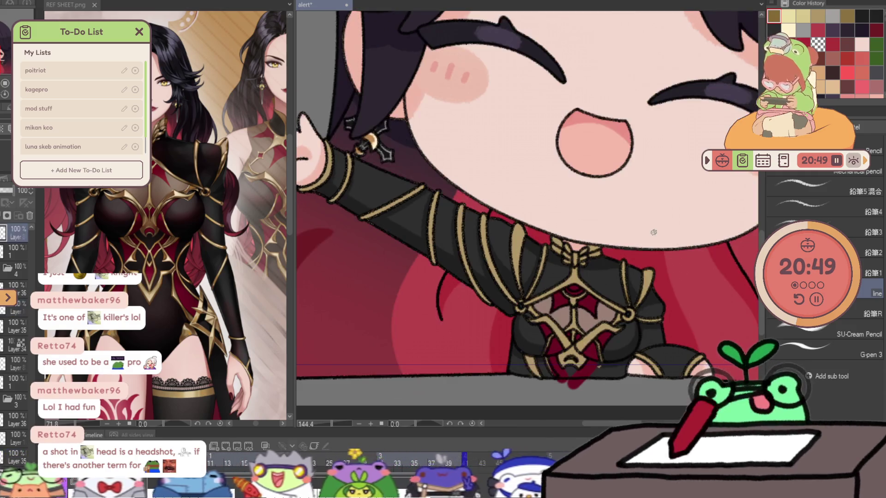
key("ctrl+0")
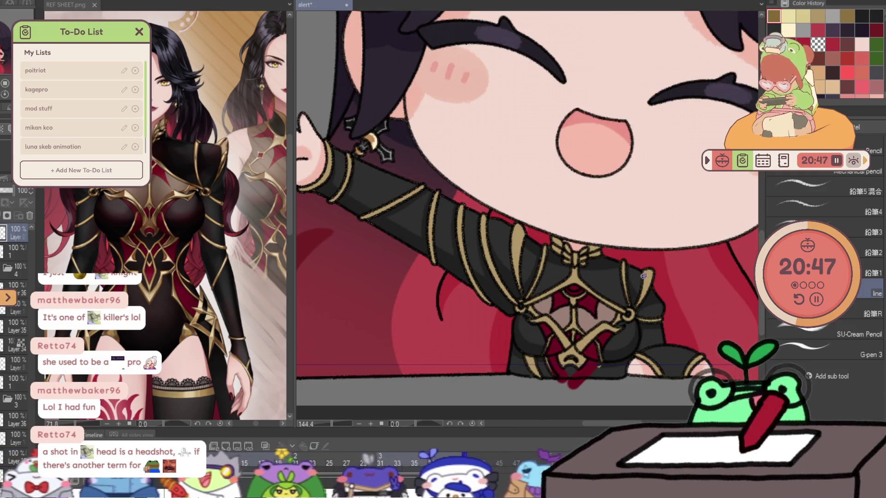
key("ctrl+z")
- Transform the chest and arm area, compare it against the earlier pose, and undo back to the waving-arm pose
key("ctrl+t")
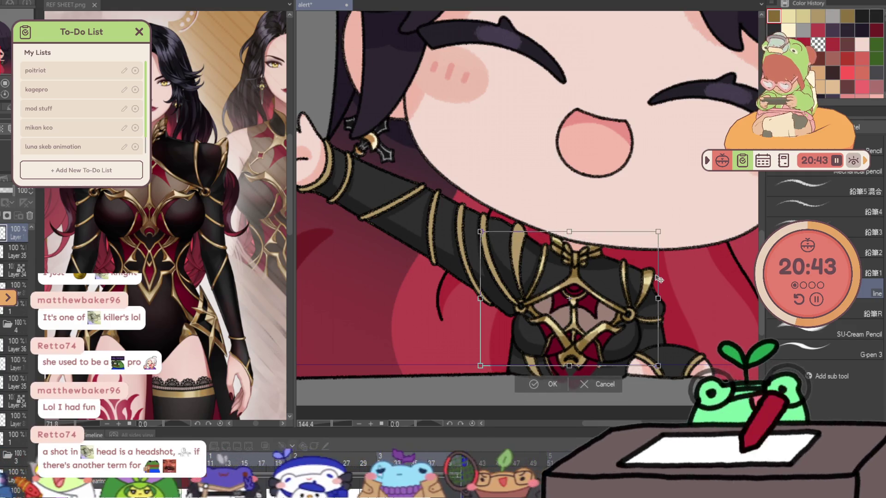
key("Return")
key("ctrl+z")
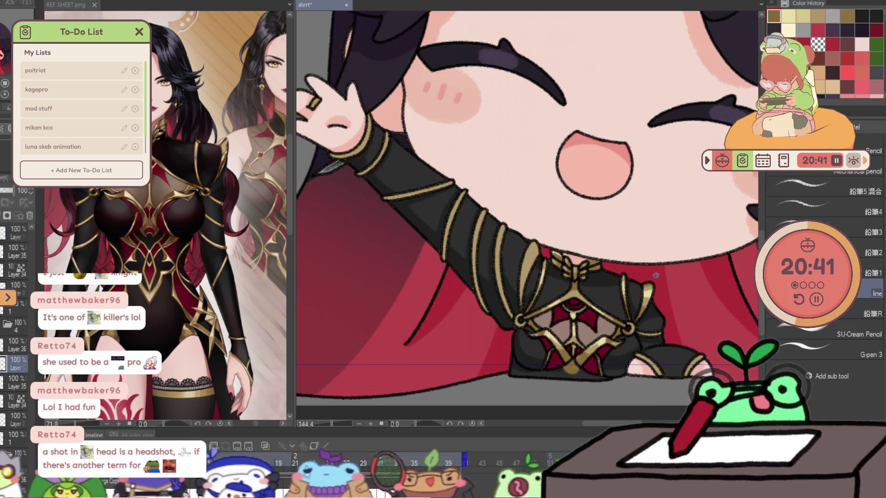
key("ctrl+y")
key("ctrl+z")
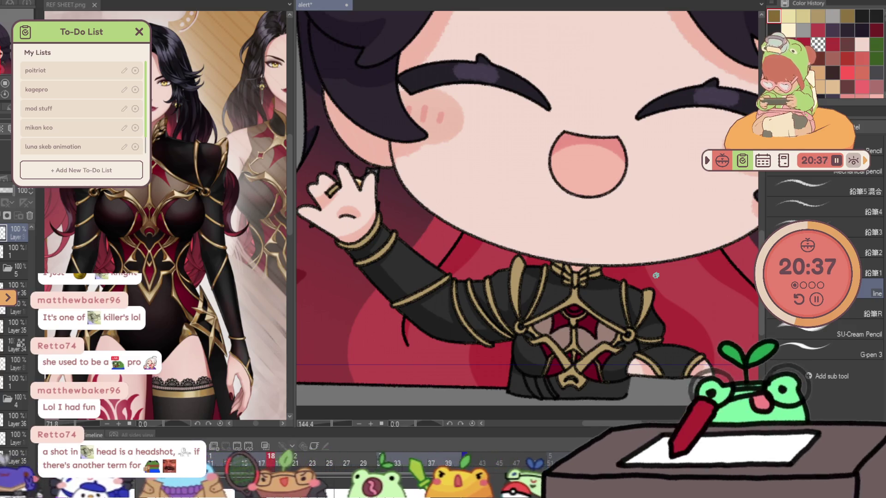
scroll(655, 275, "up", 5)
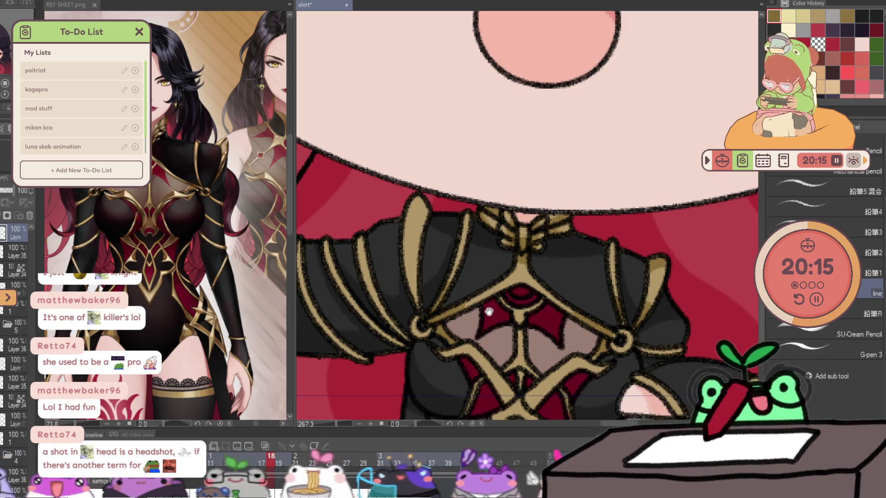
scroll(462, 256, "down", 3)
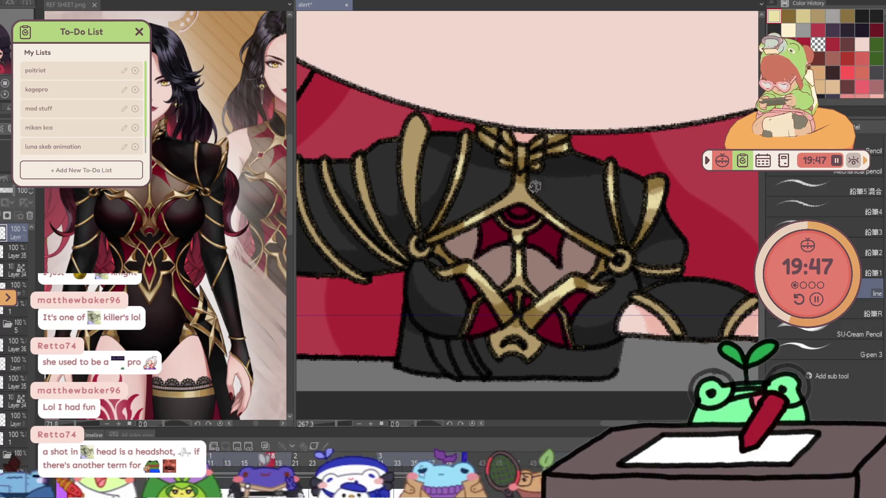
- Hold the zoom modifier to close in on the bodice before redrawing its trim
key("ctrl+space")
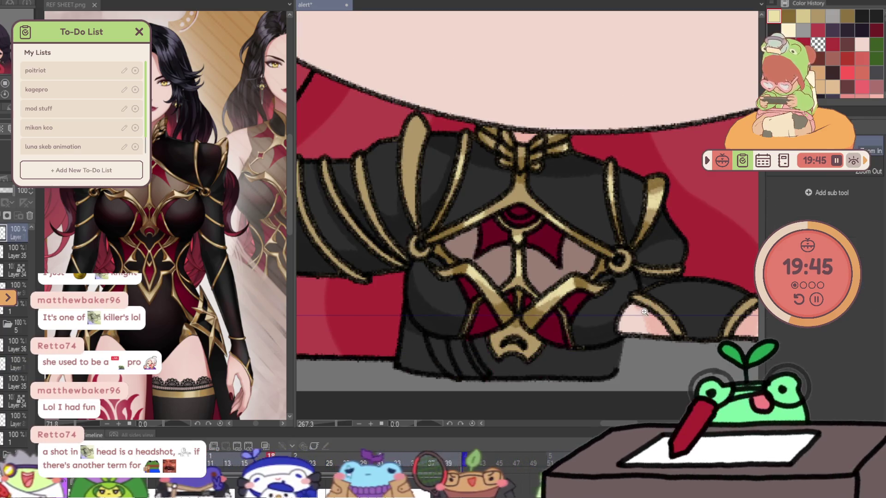
scroll(644, 311, "down", 2)
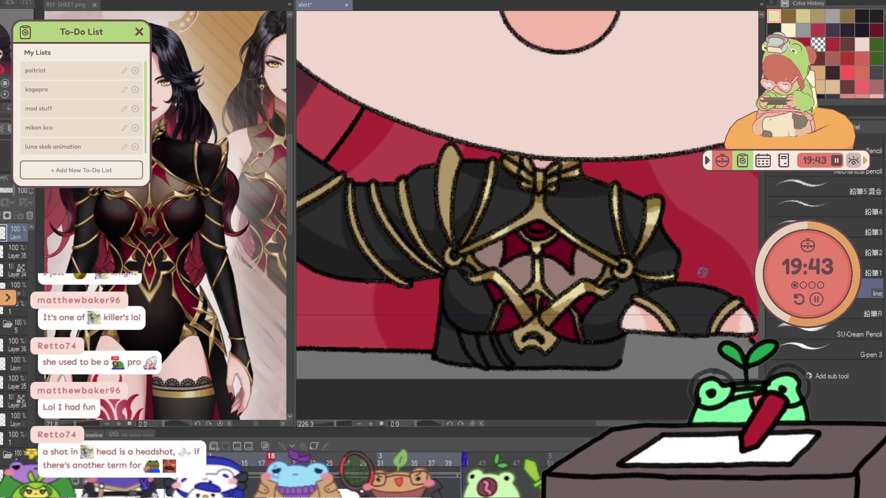
- Step back through three earlier torso versions to compare them, then save the animation file
key("ctrl+z")
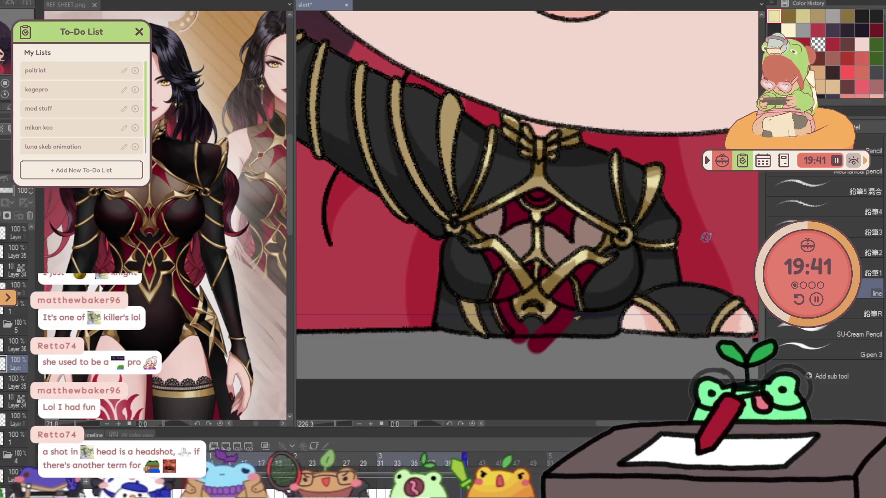
key("ctrl+z")
key("ctrl+z")
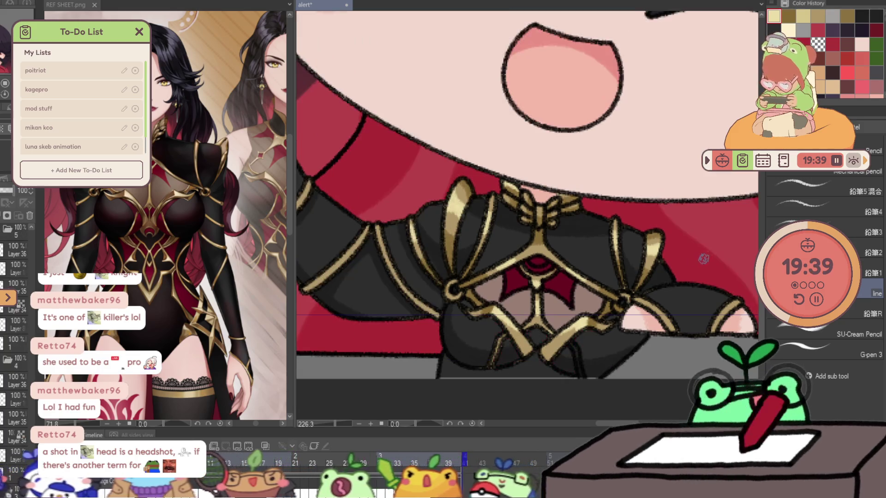
key("ctrl+z")
key("ctrl+z")
key("ctrl+z")
key("ctrl+z")
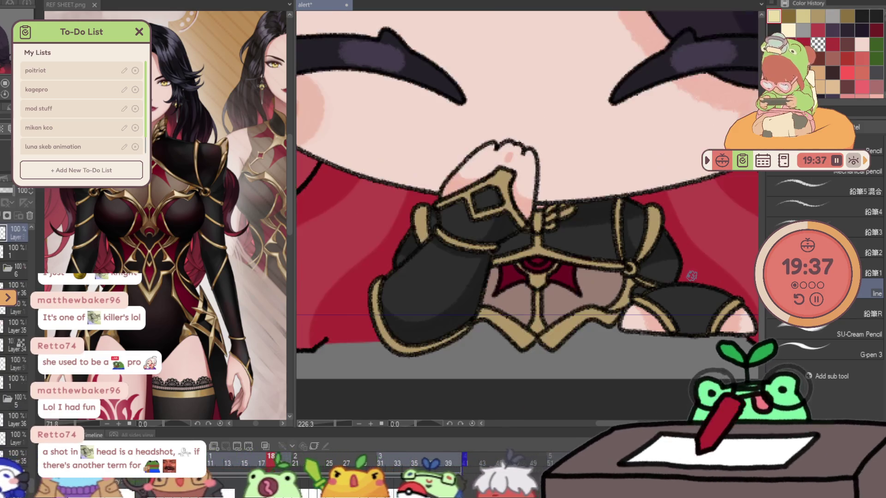
key("ctrl+s")
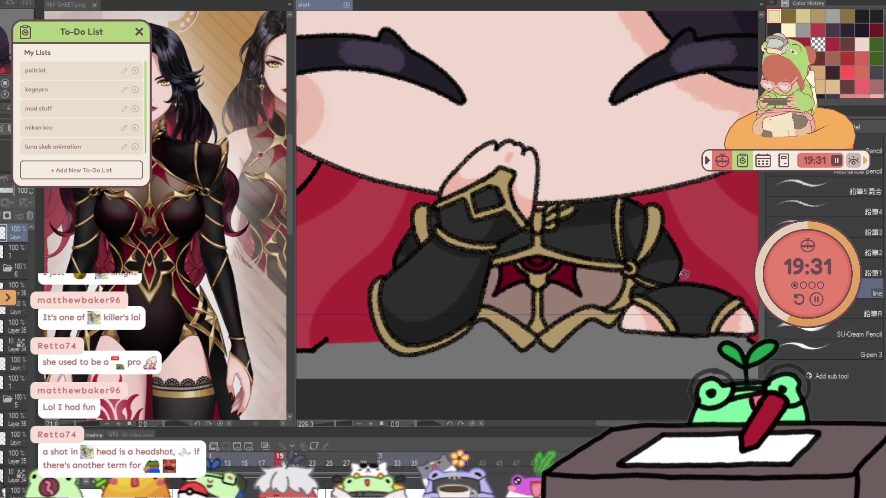
- Jump to frame 33, step two frames to the clasped-hands drawing and select the 2a copy cel
left_click(14, 358)
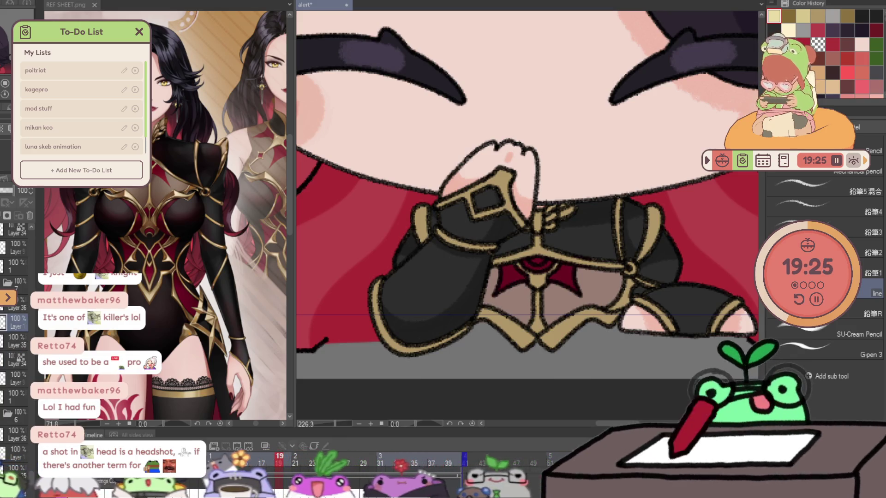
scroll(25, 215, "down", 2)
scroll(26, 215, "down", 2)
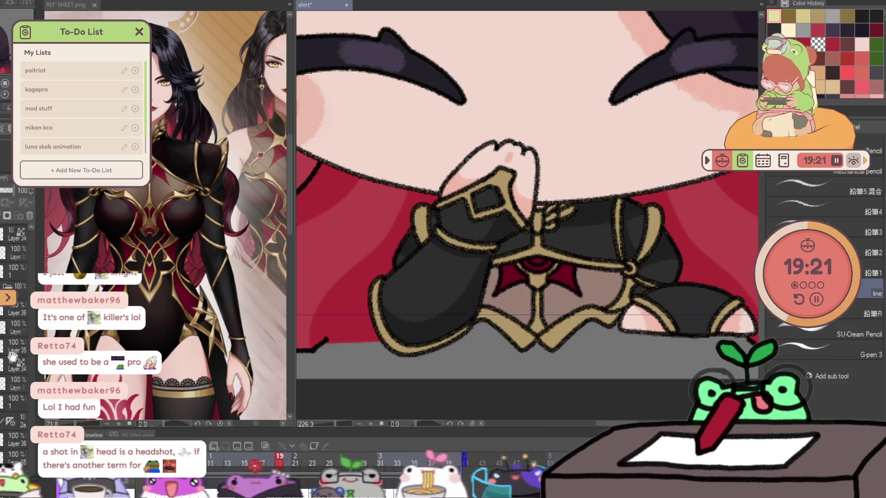
left_click(13, 428)
scroll(6, 332, "down", 2)
scroll(7, 352, "down", 2)
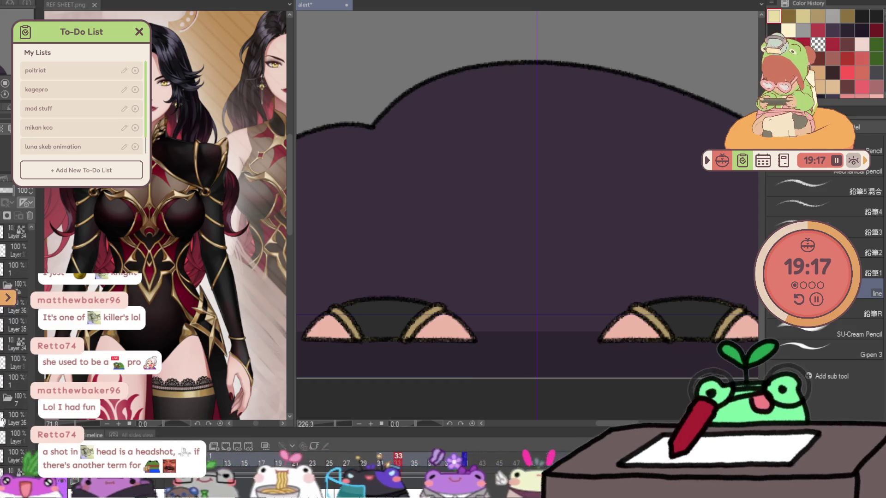
left_click(19, 265)
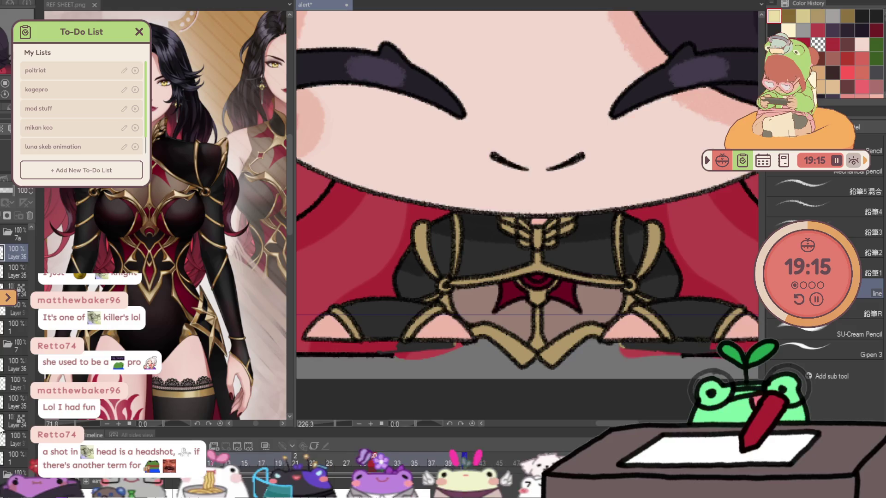
key("Up")
key("Up")
key("Up")
key("Up")
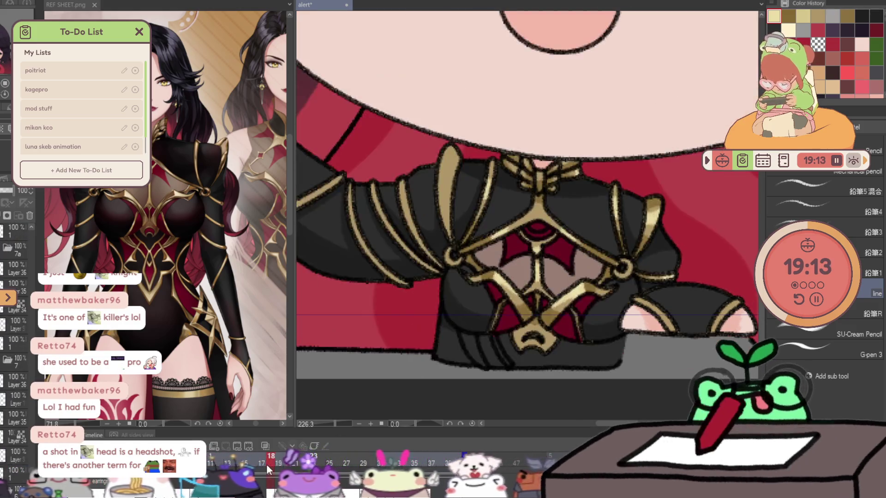
key("Up")
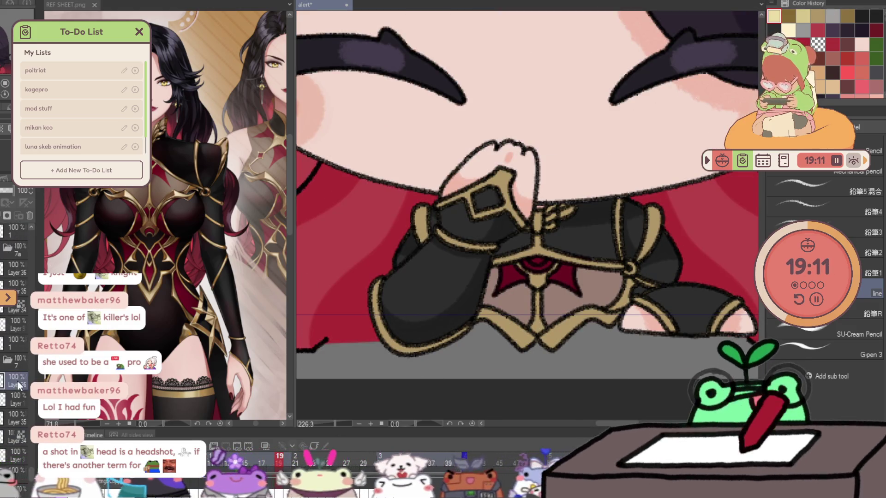
left_click(16, 383)
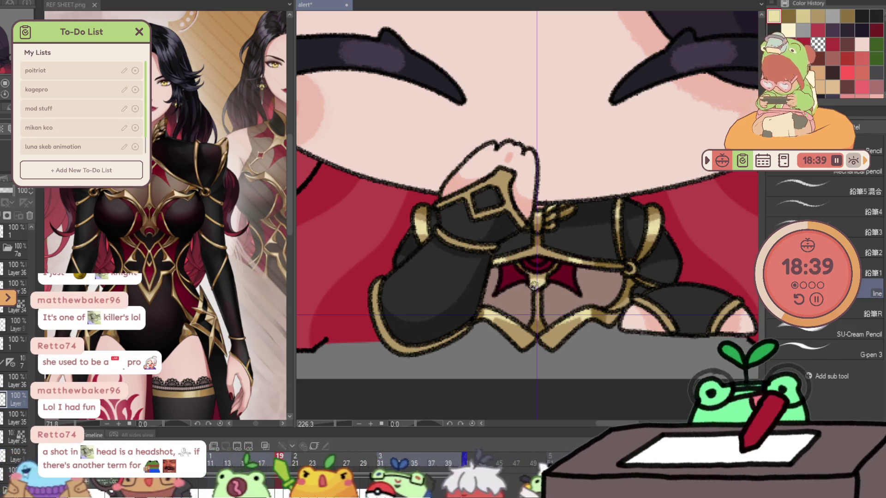
- On frame 20, nudge the clasped hands and outfit up two steps and commit
key("Left")
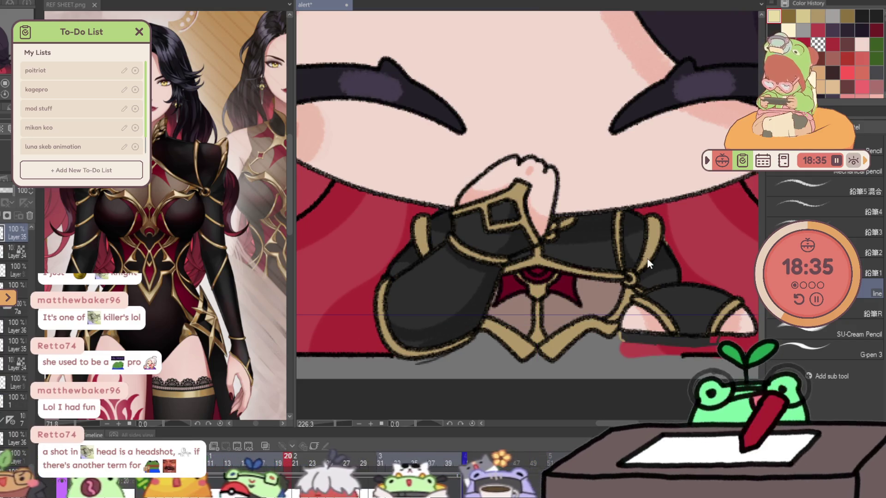
key("ctrl+t")
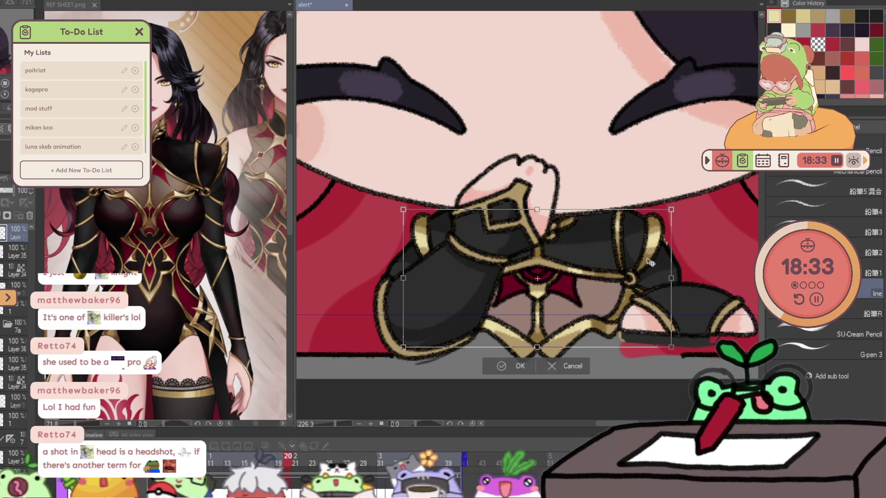
key("Up")
key("Up")
key("Up")
key("Up")
key("Up")
key("Return")
- Try further small shifts of the hands and bow, then undo and cancel to keep the committed position
key("ctrl+t")
key("Up")
key("Up")
key("Up")
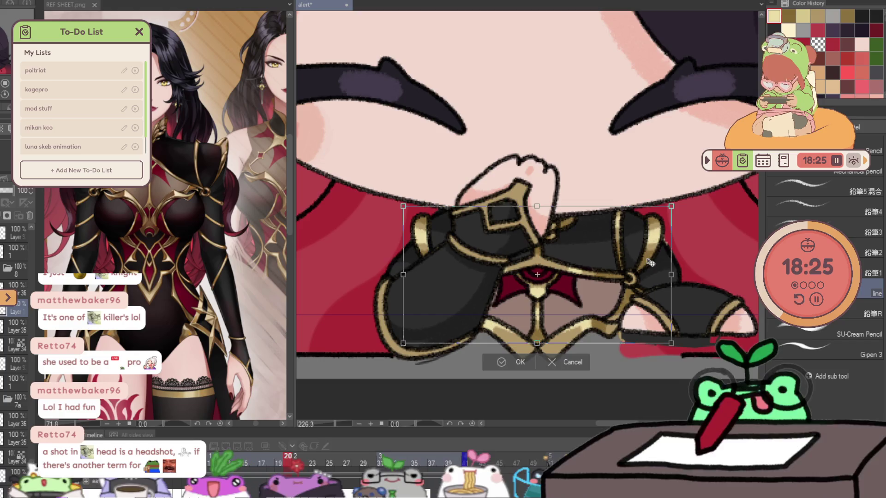
key("Return")
key("ctrl+z")
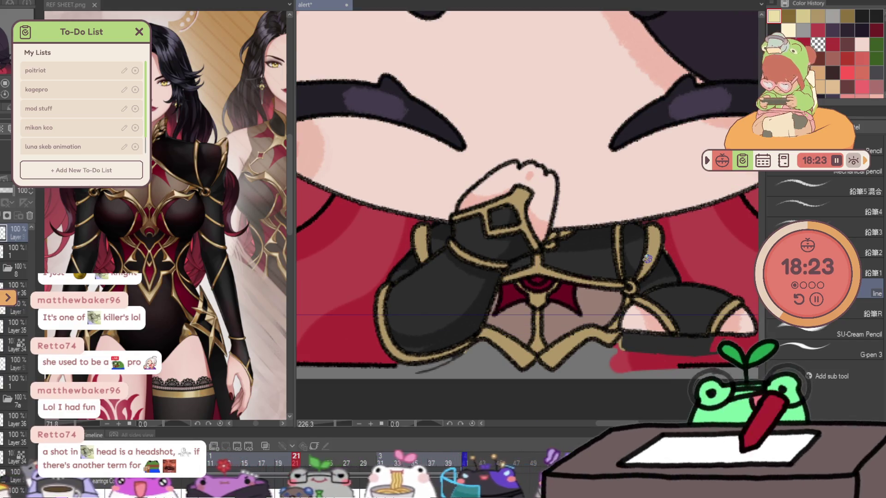
key("ctrl+t")
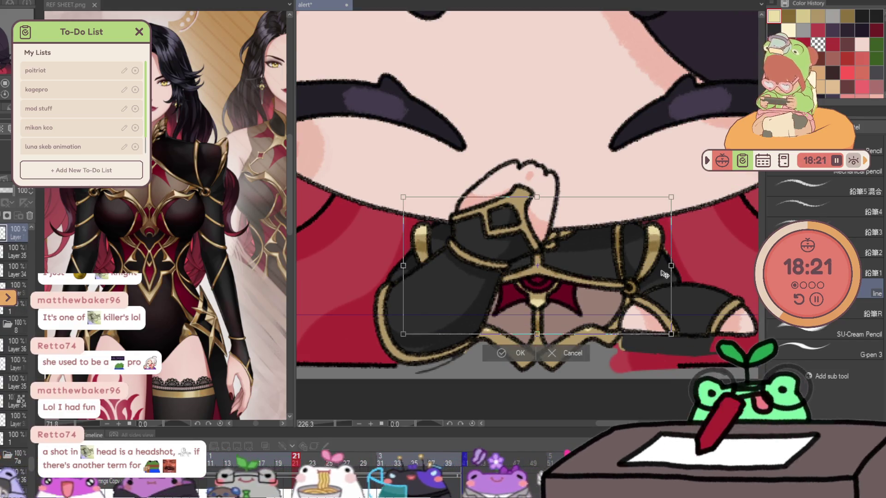
key("Up")
key("Up")
key("Up")
key("Down")
key("Down")
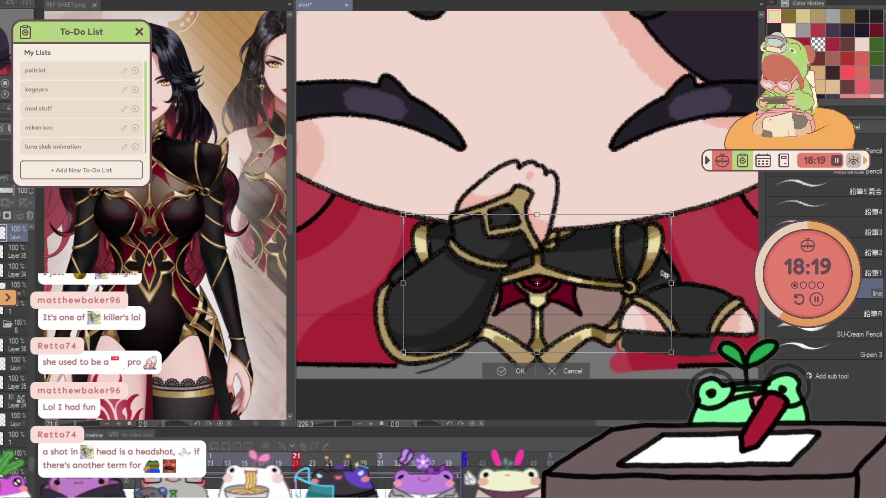
key("Down")
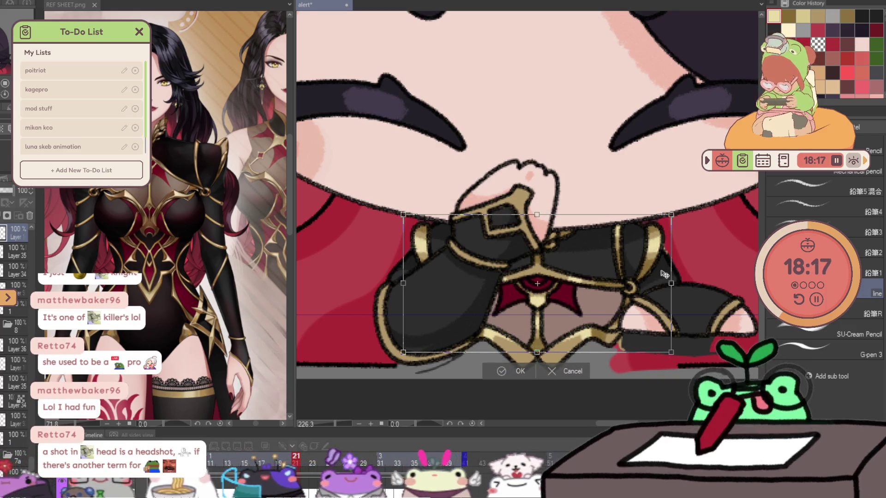
key("ctrl+z")
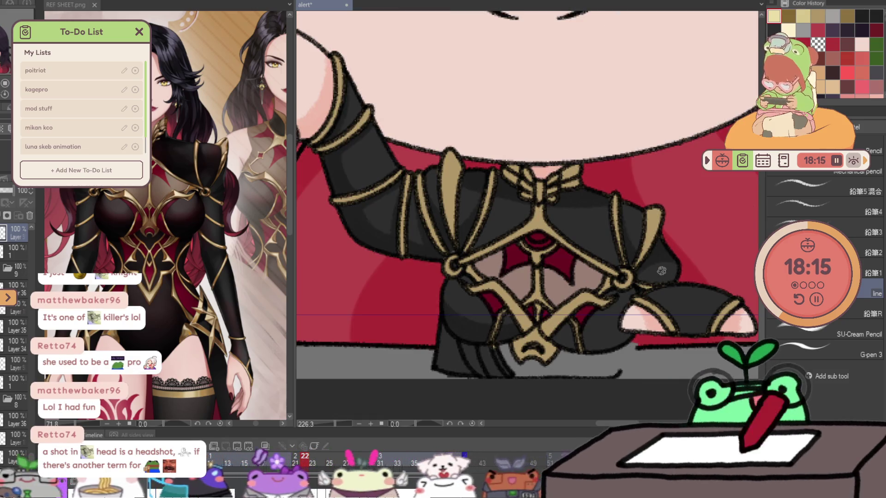
- Save the file and preview frames 21–22 on the timeline
key("ctrl+s")
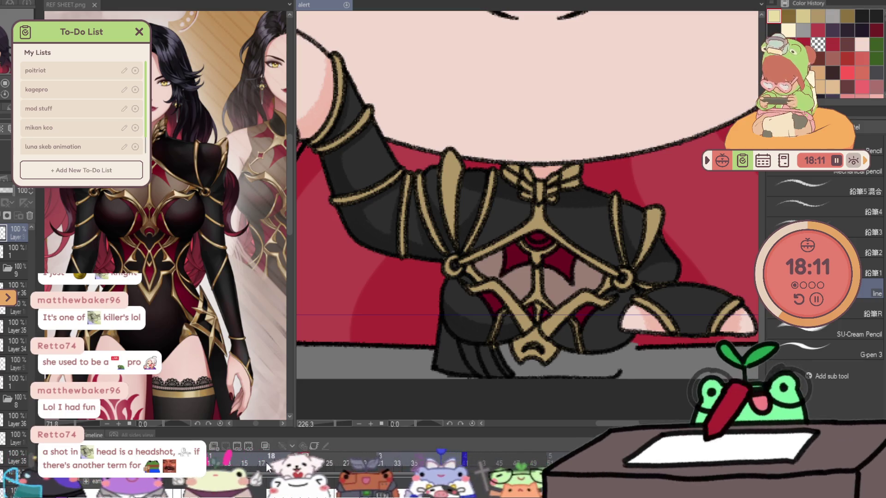
left_click(298, 456)
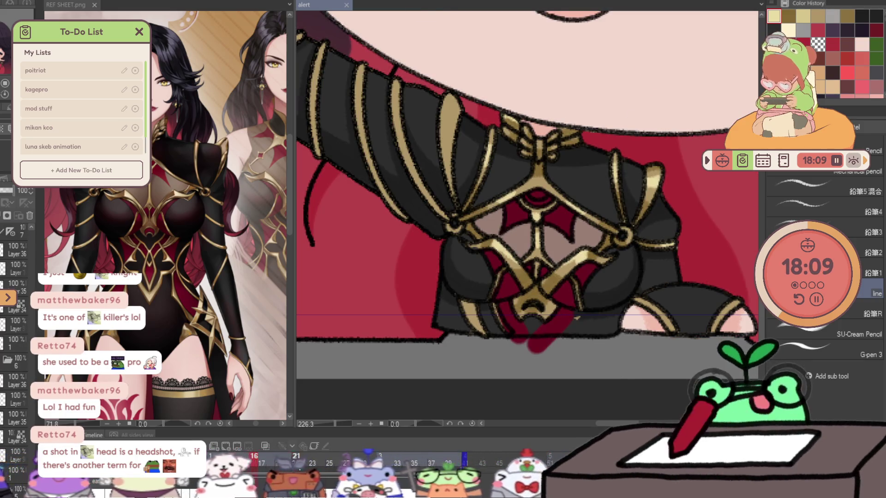
left_click_drag(300, 457, 309, 457)
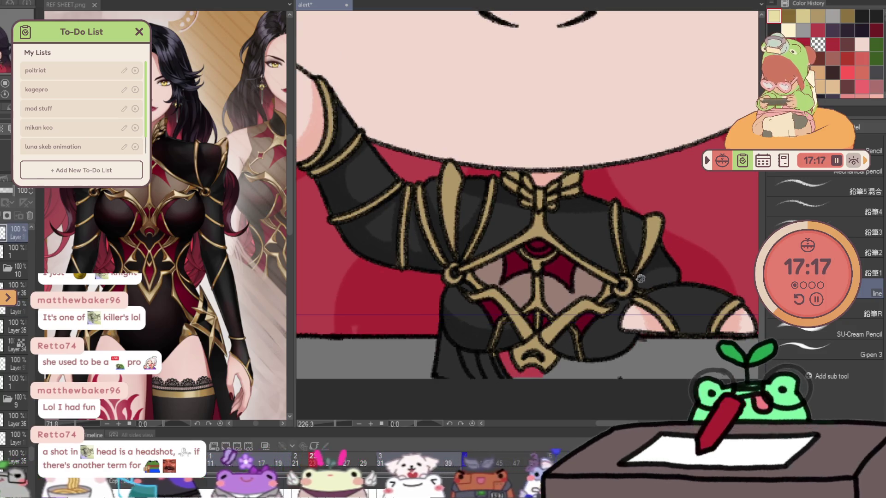
- Shift the raised arm and chest ornament down one step and commit the move
key("ctrl+t")
key("Down")
key("Down")
key("Down")
key("Down")
key("Down")
key("Down")
key("Return")
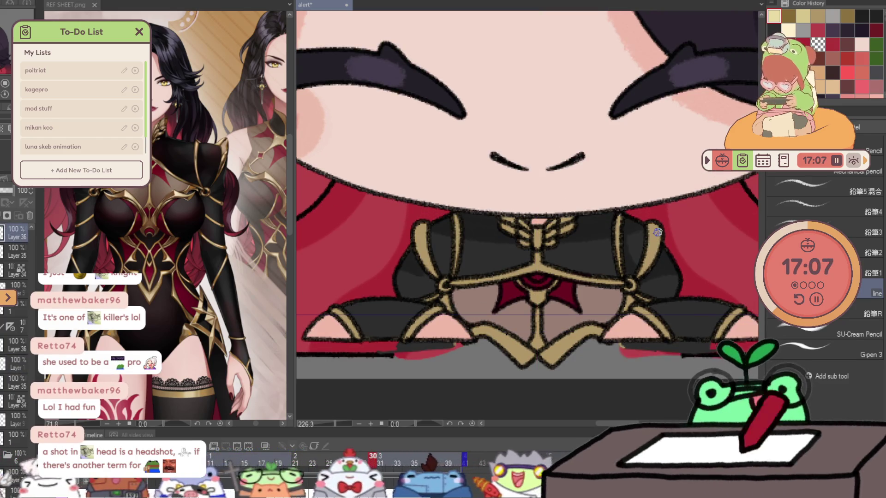
key("ctrl+t")
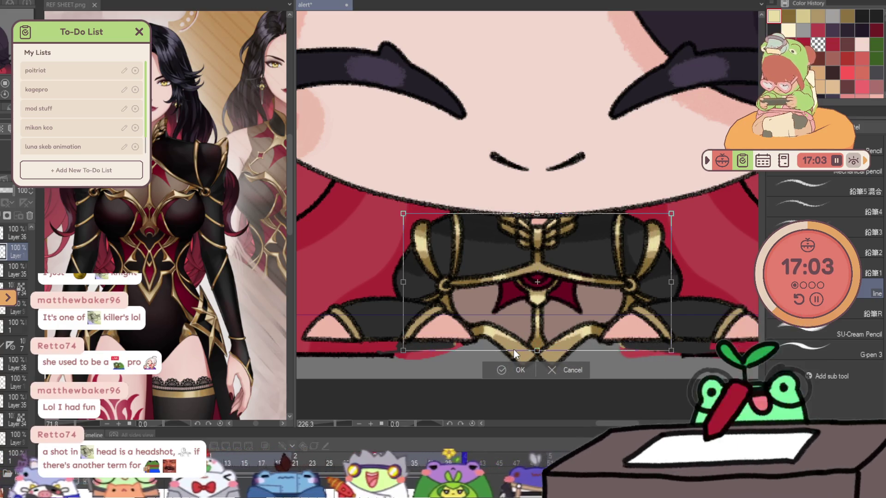
- Commit the slightly shifted body drawing in the resting frame
key("Return")
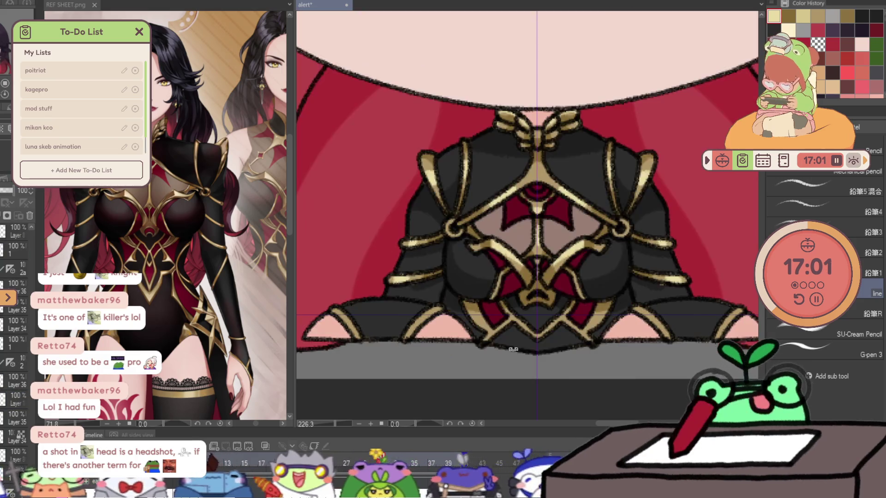
scroll(513, 349, "down", 3)
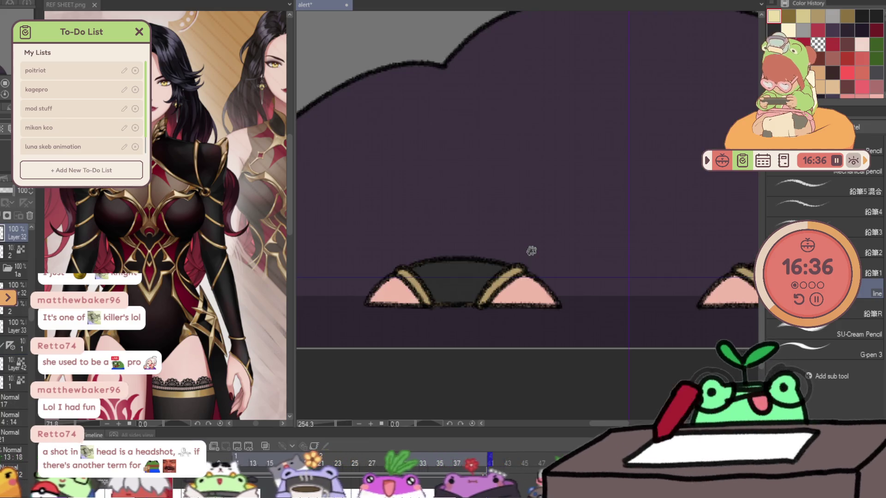
- Pan down, select Layer 33 for editing and return to the pencil at a lower zoom
left_click_drag(530, 251, 521, 253)
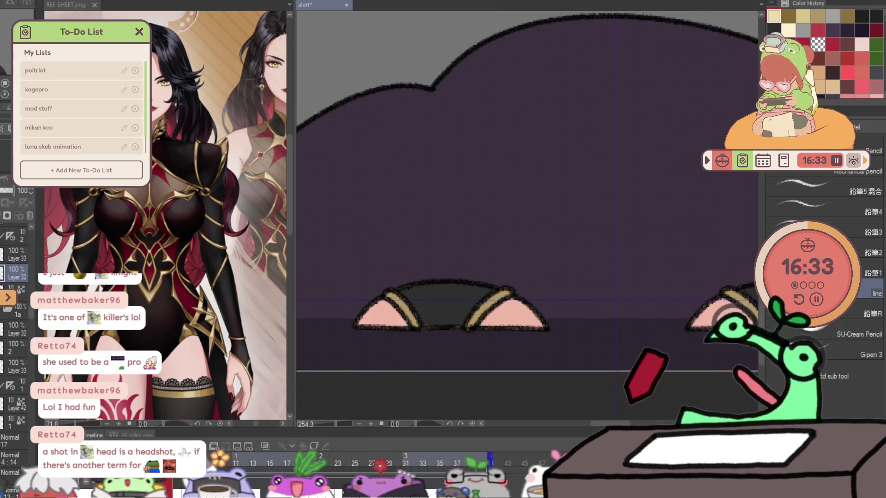
left_click(7, 254)
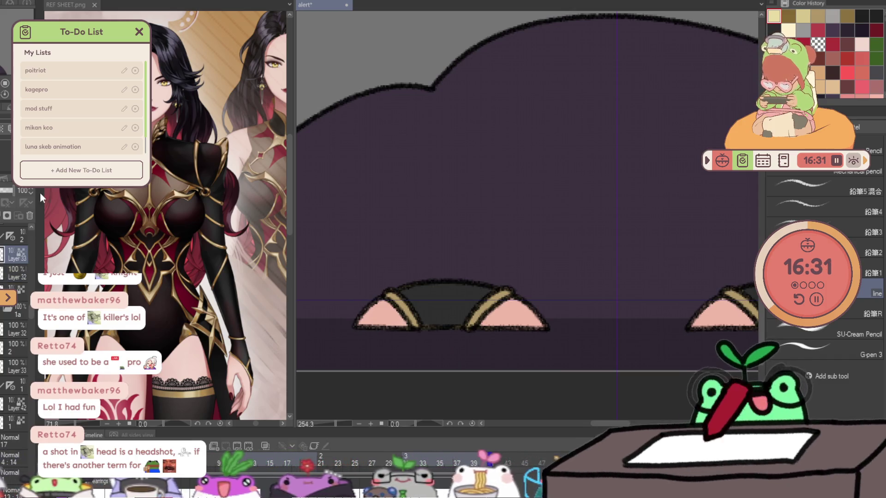
scroll(403, 289, "down", 1)
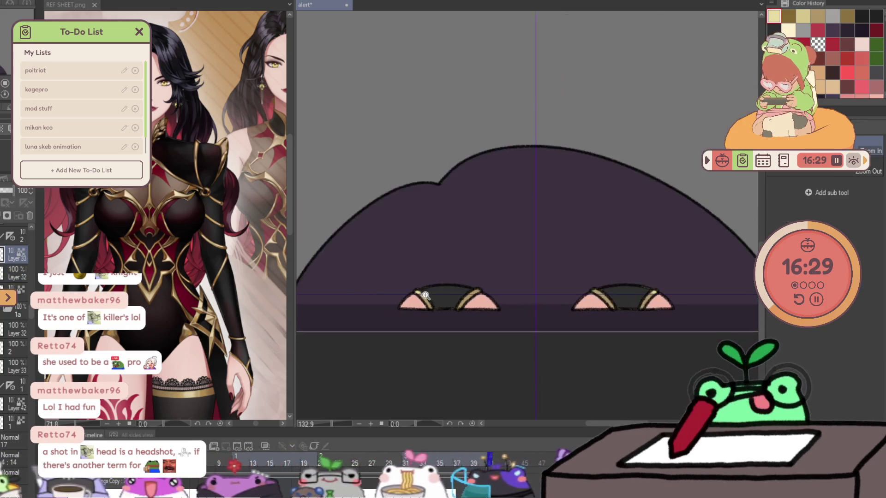
scroll(457, 296, "up", 2)
key("p")
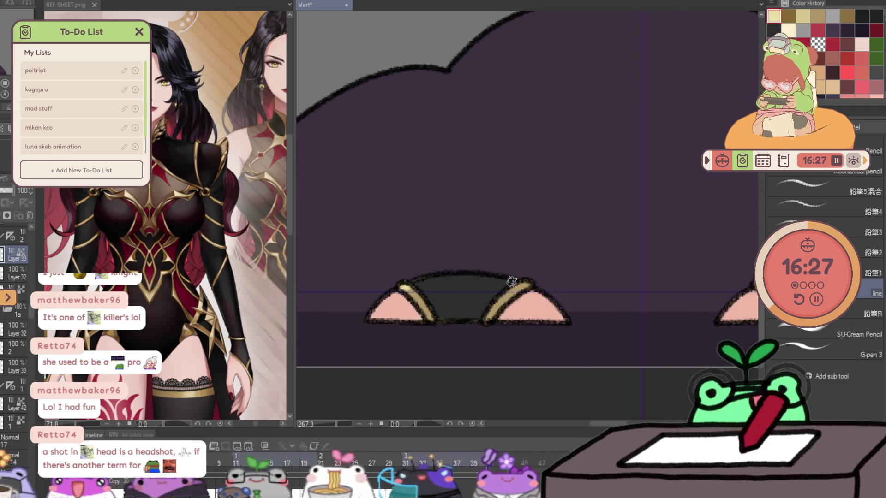
scroll(533, 295, "down", 3)
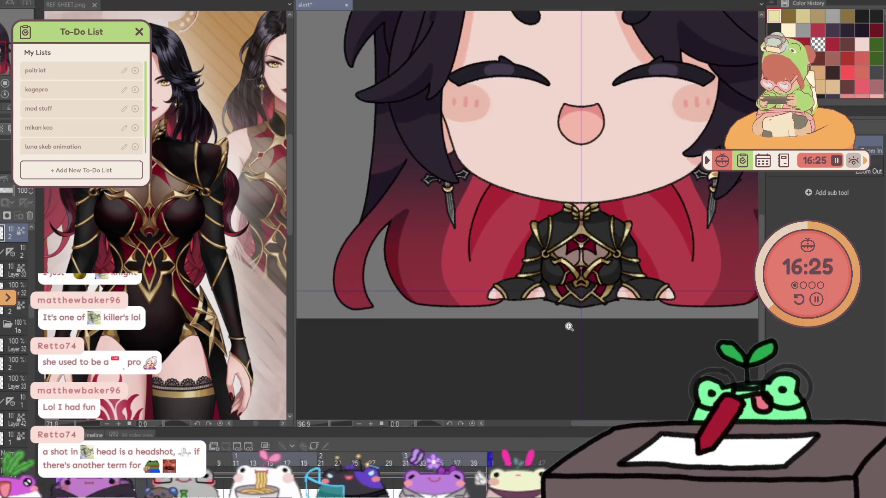
scroll(569, 293, "up", 3)
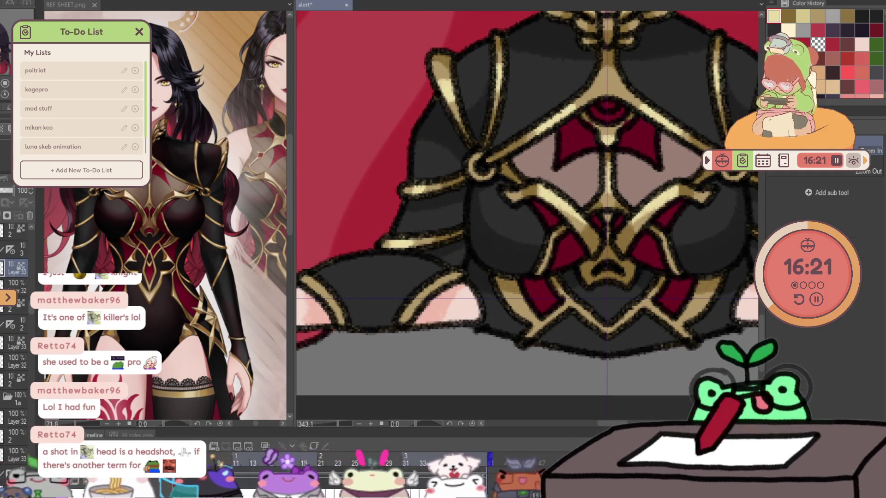
key("p")
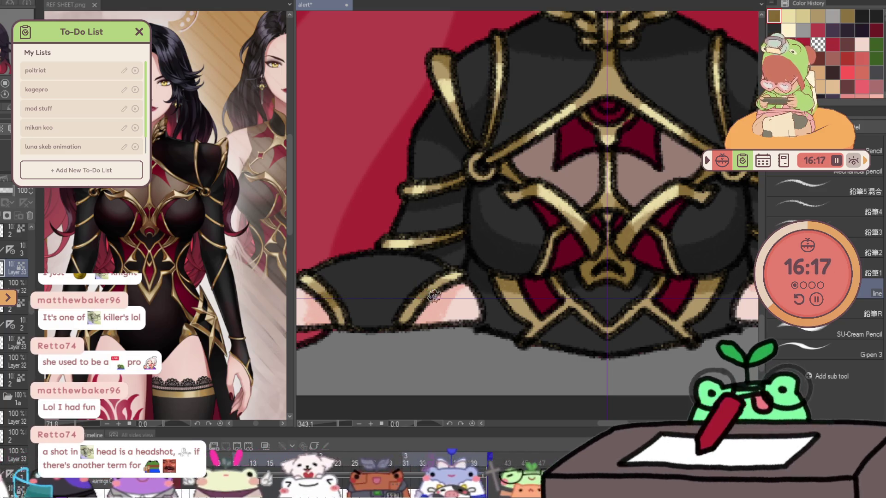
left_click_drag(453, 317, 368, 291)
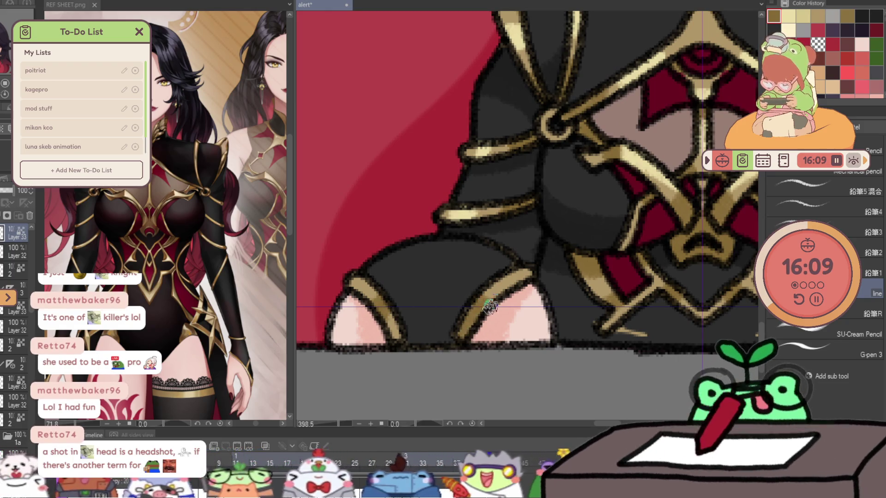
scroll(373, 274, "down", 5)
scroll(395, 300, "up", 3)
scroll(421, 282, "up", 1)
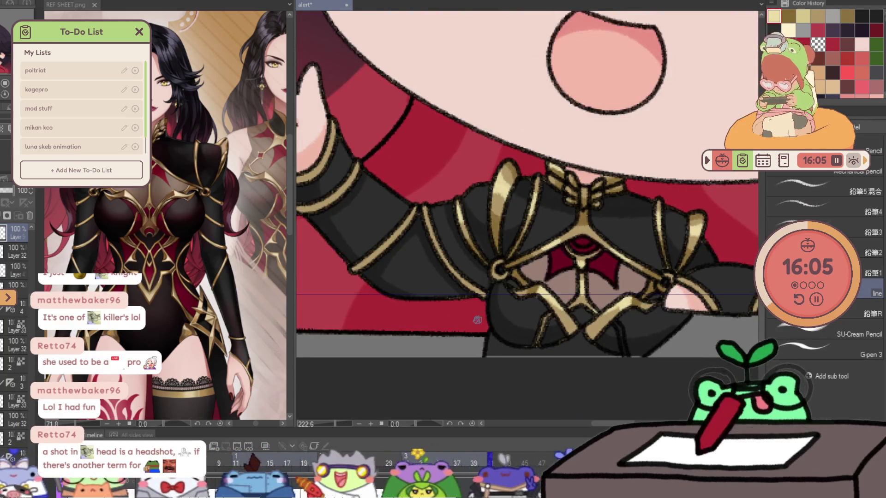
scroll(478, 320, "down", 2)
scroll(457, 305, "down", 2)
scroll(439, 291, "up", 2)
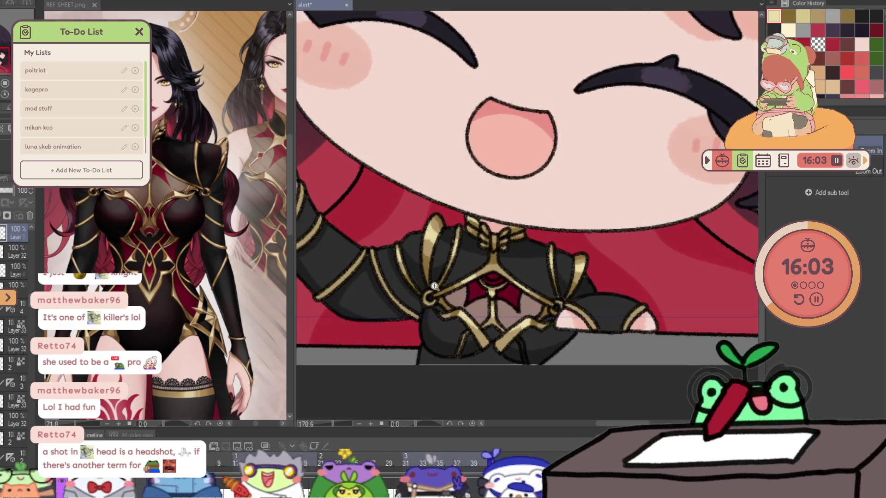
- With the pencil active for line refinement, pan left to bring the waving hand and dagger into view
key("p")
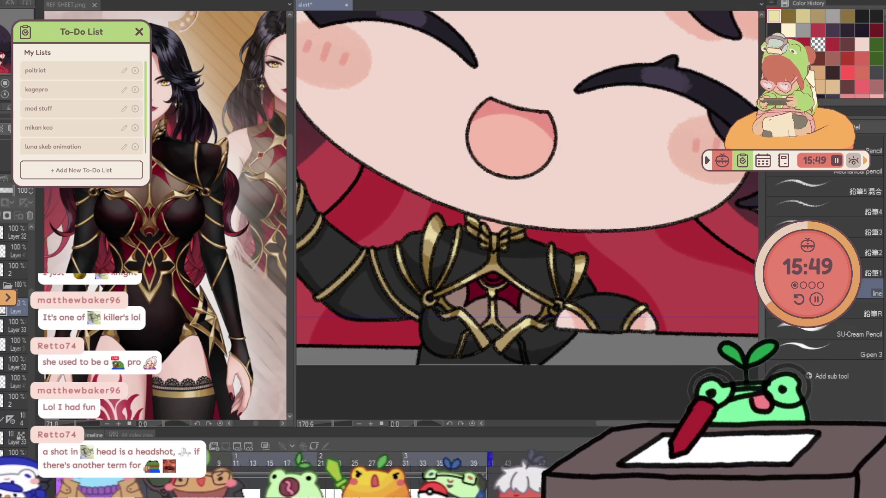
left_click_drag(389, 234, 570, 247)
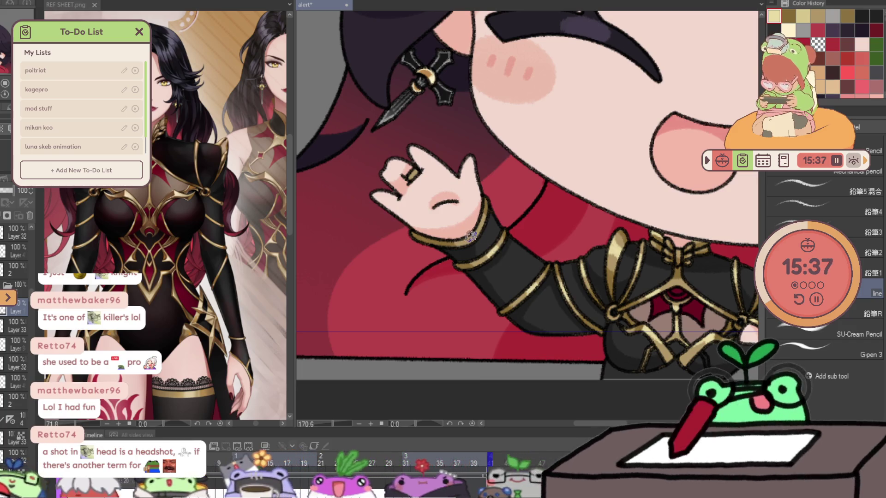
scroll(477, 213, "down", 3)
scroll(477, 213, "down", 3)
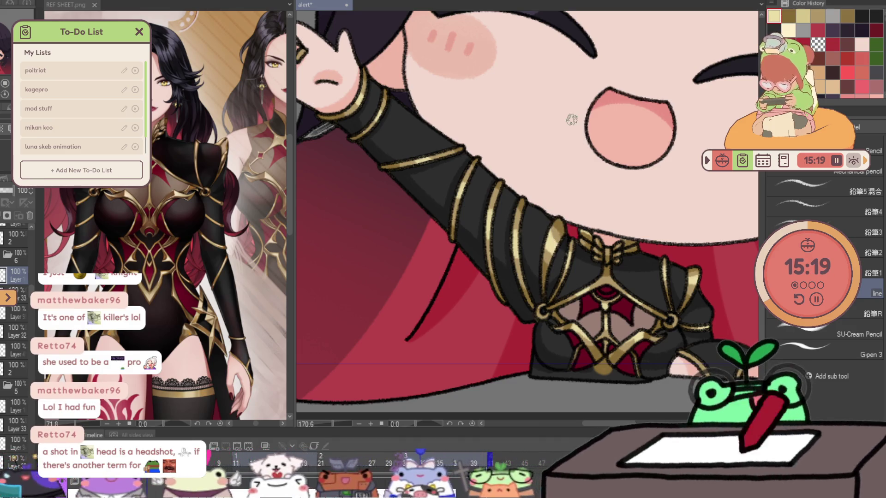
- Lasso the lower torso area beside the resting hand across frames, switch layer, deselect and return to the pencil on the arm
key("Right")
key("m")
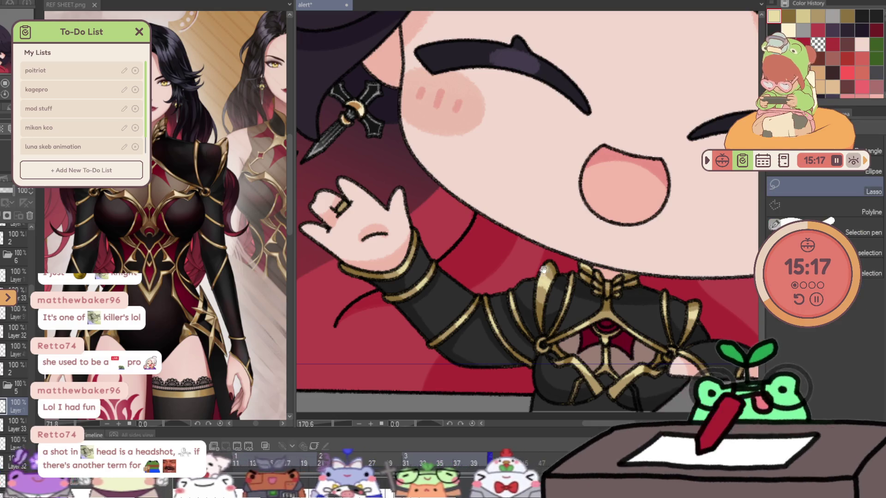
left_click_drag(511, 257, 434, 242)
left_click_drag(693, 285, 693, 291)
key("Right")
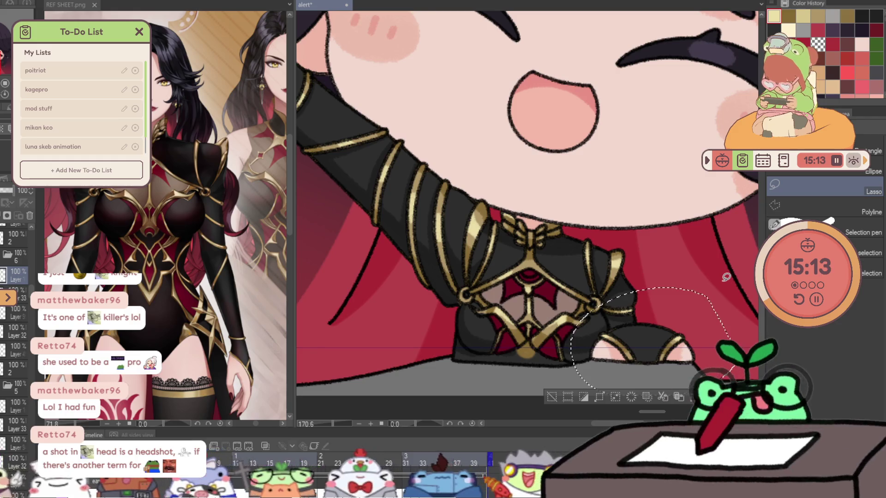
key("Right")
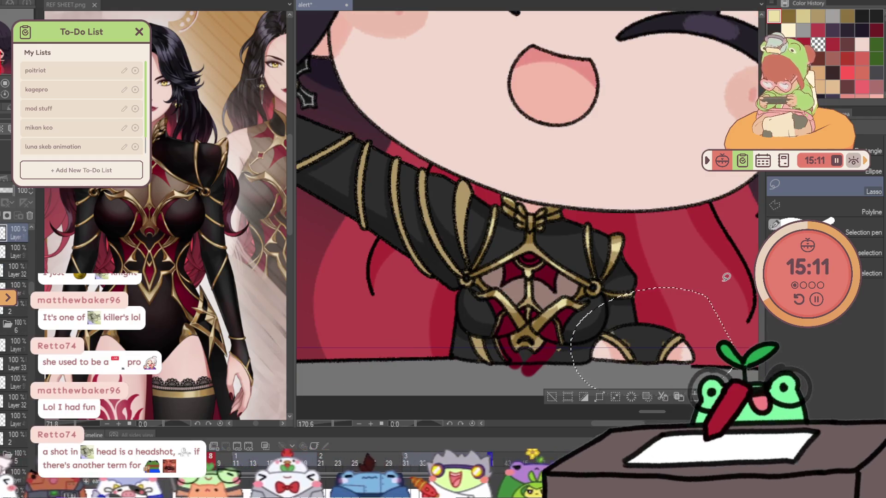
left_click(8, 316)
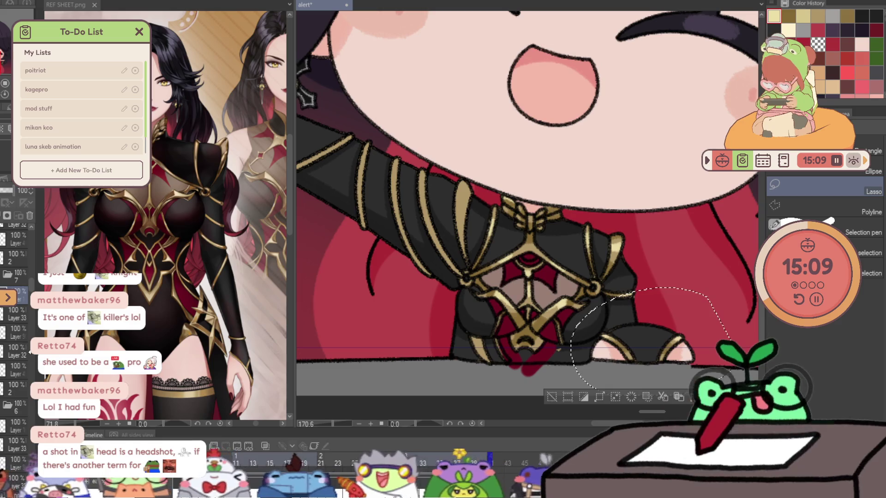
key("ctrl+d")
key("p")
left_click_drag(443, 144, 637, 178)
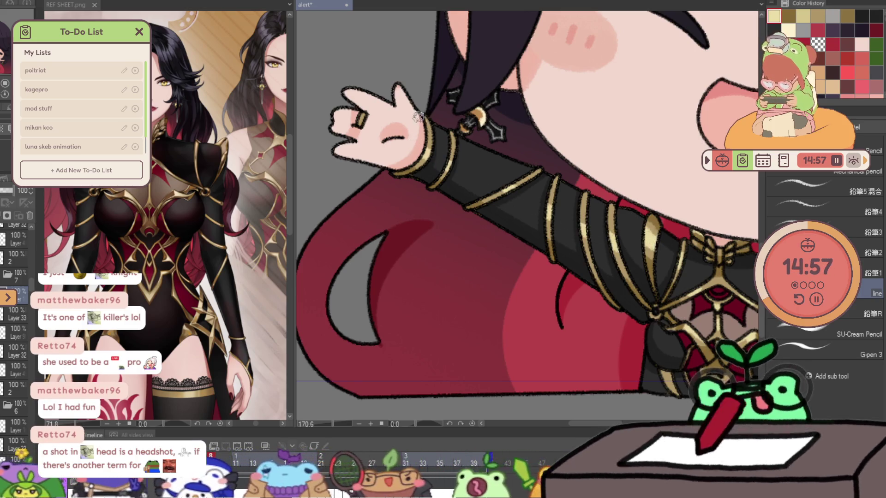
- Step back to around frame 9, lasso the lower torso and resting hand, clear it and return to the pencil
key("Left")
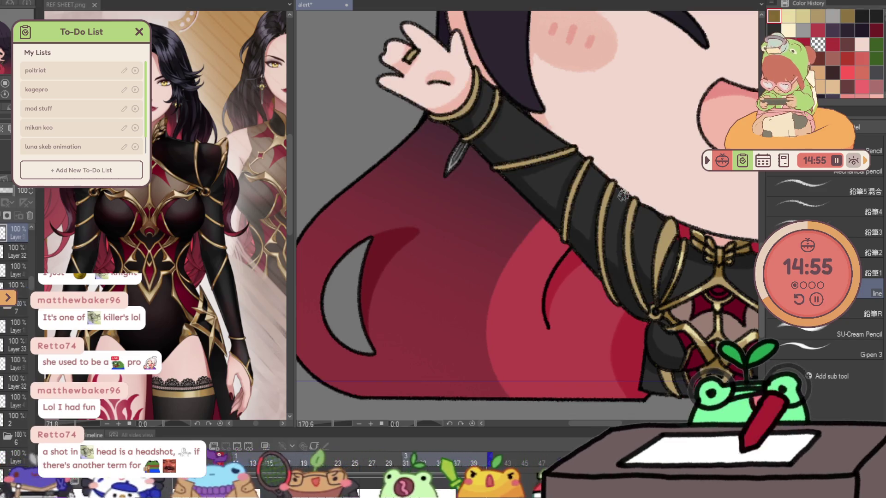
key("Left")
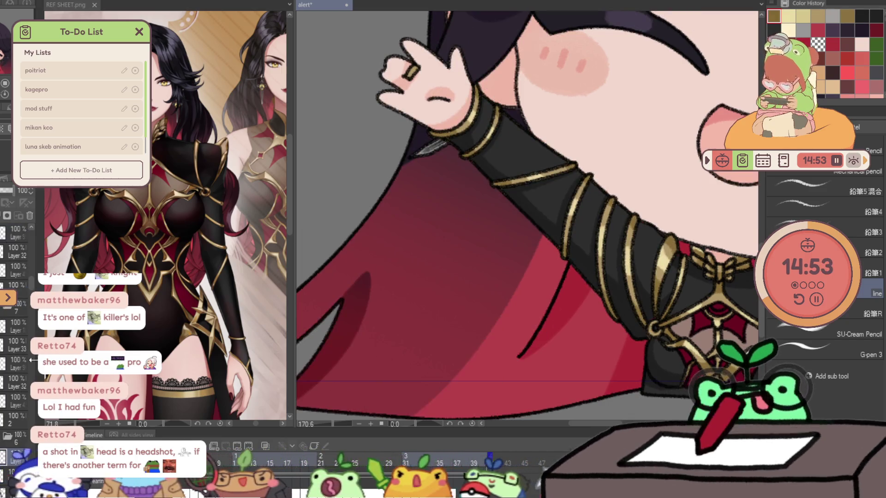
key("Left")
key("Left")
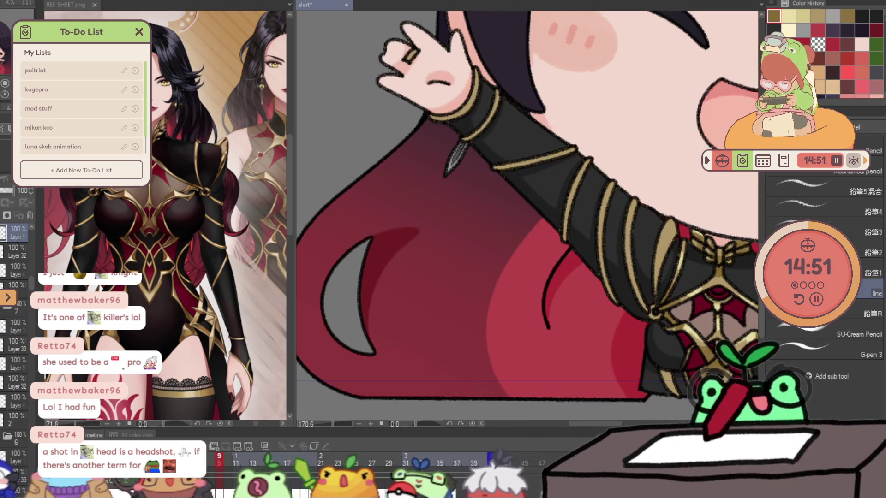
key("Left")
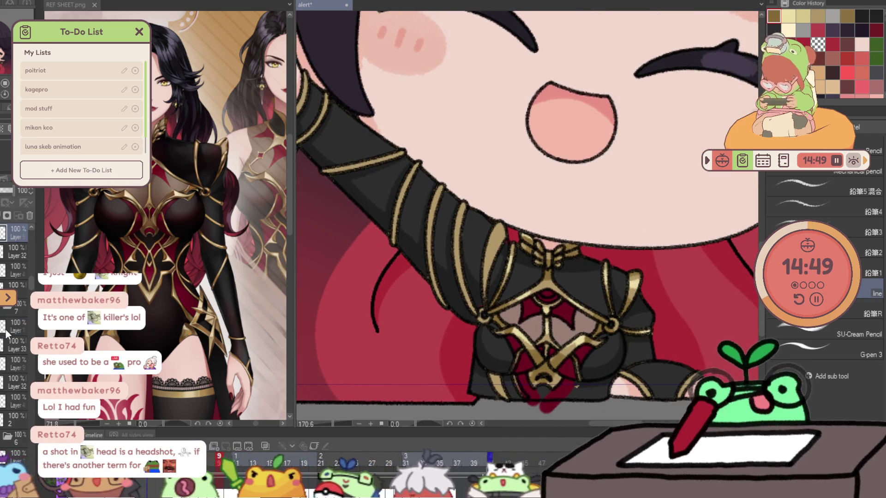
key("Left")
key("m")
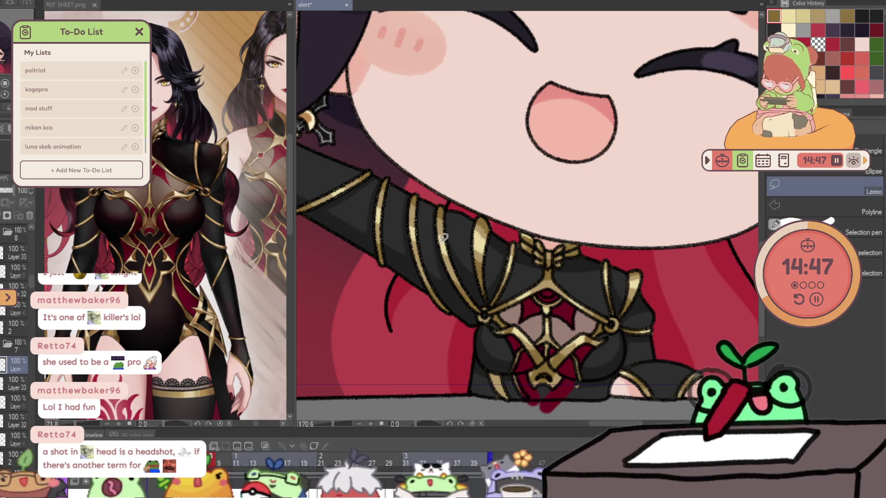
key("Left")
left_click_drag(627, 258, 758, 329)
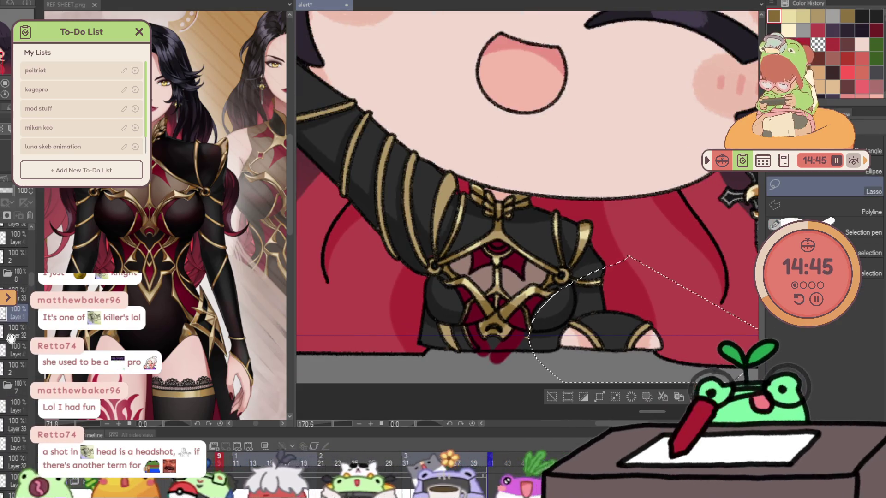
key("Left")
key("p")
key("Left")
scroll(402, 98, "down", 2)
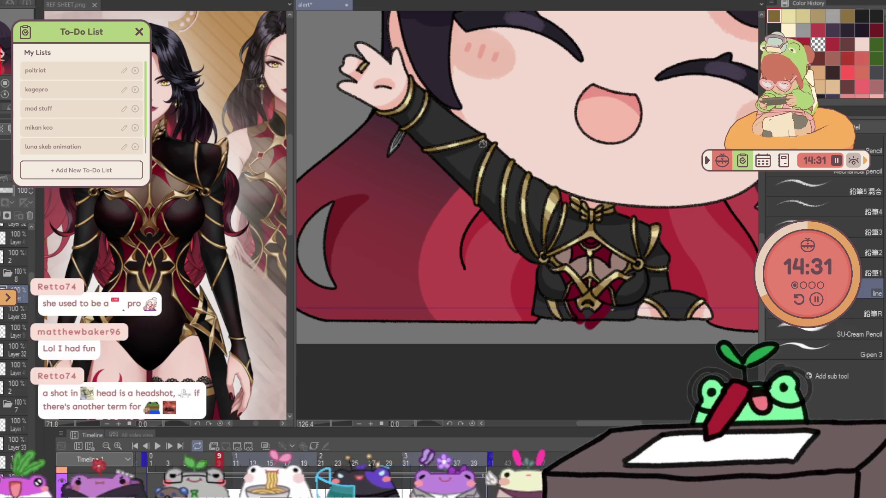
- Compare the flatter and higher raised-arm frames, refine with the pencil and advance to frame 19
key("ctrl+z")
key("ctrl+z")
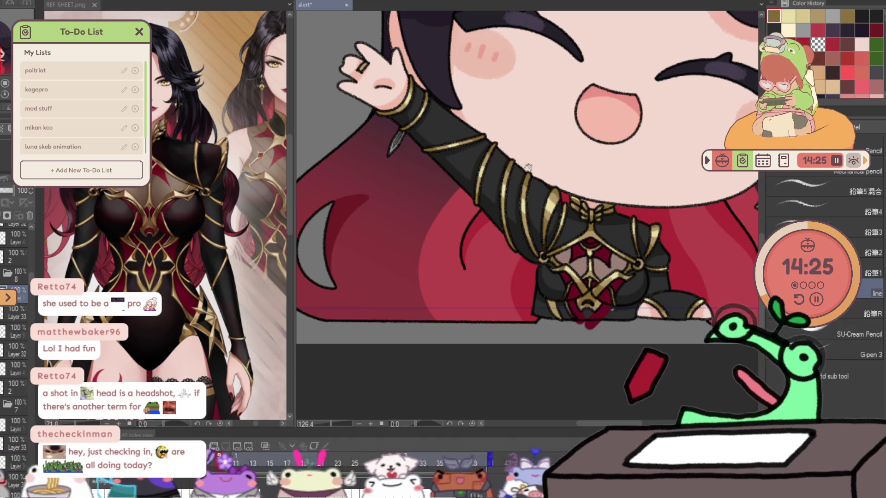
key("ctrl+y")
key("ctrl+y")
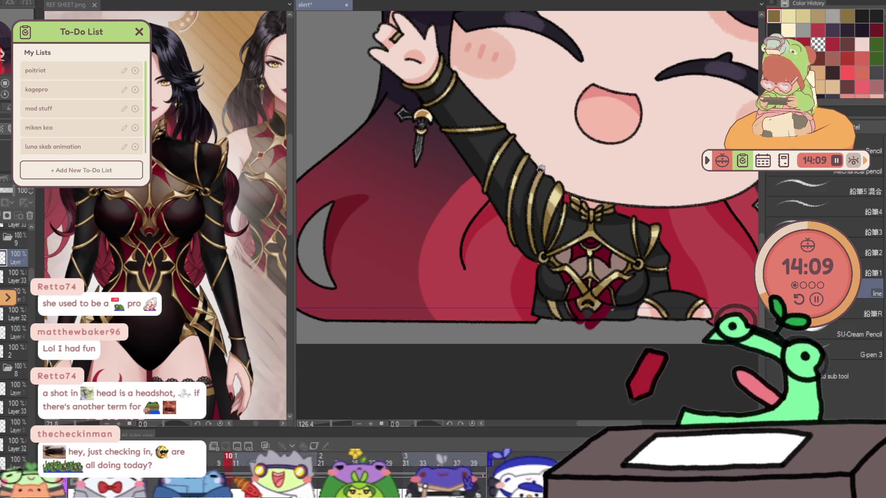
key("ctrl+z")
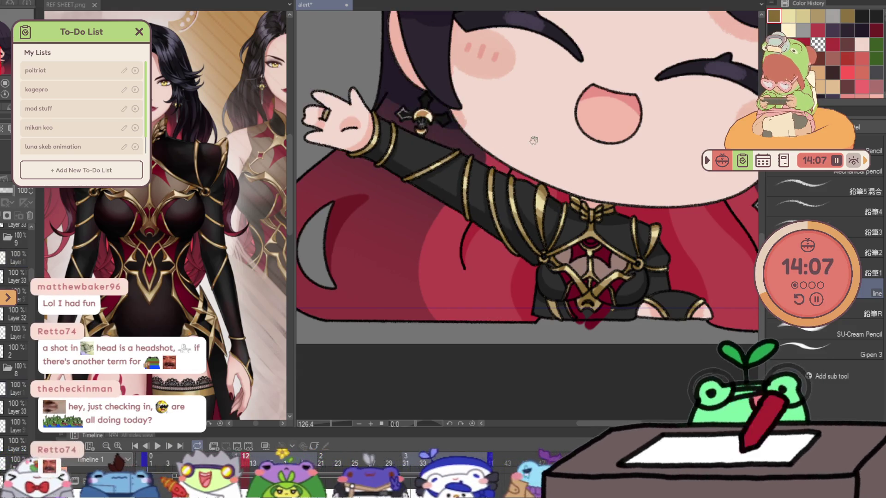
scroll(534, 140, "down", 2)
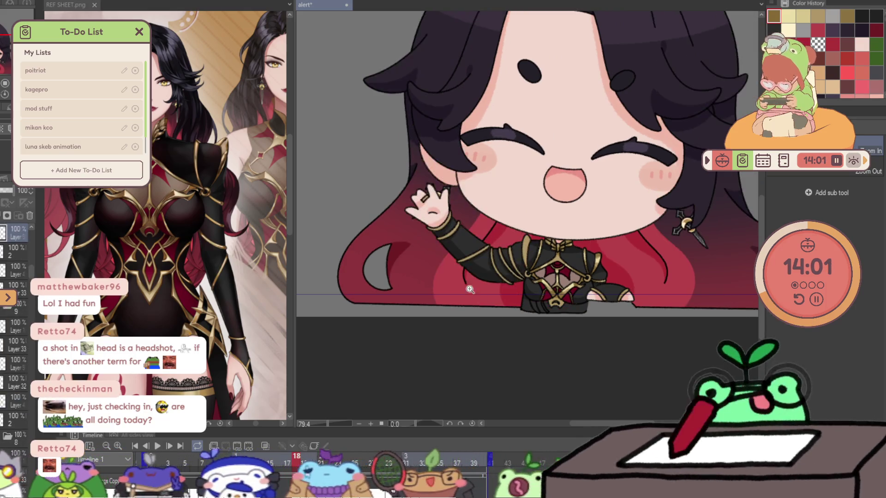
scroll(528, 238, "up", 3)
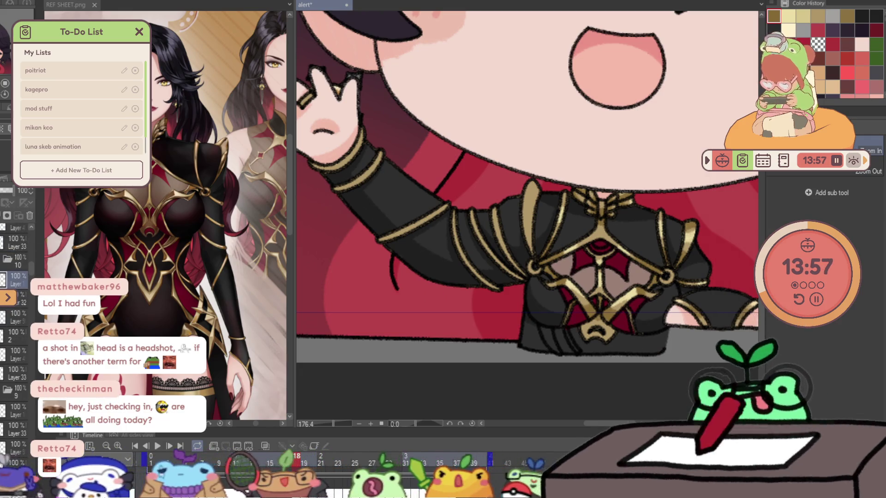
key("p")
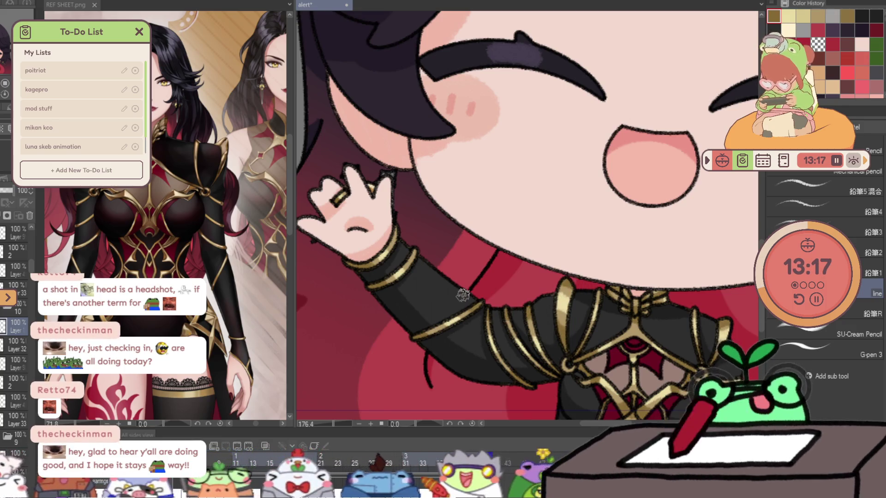
key("Right")
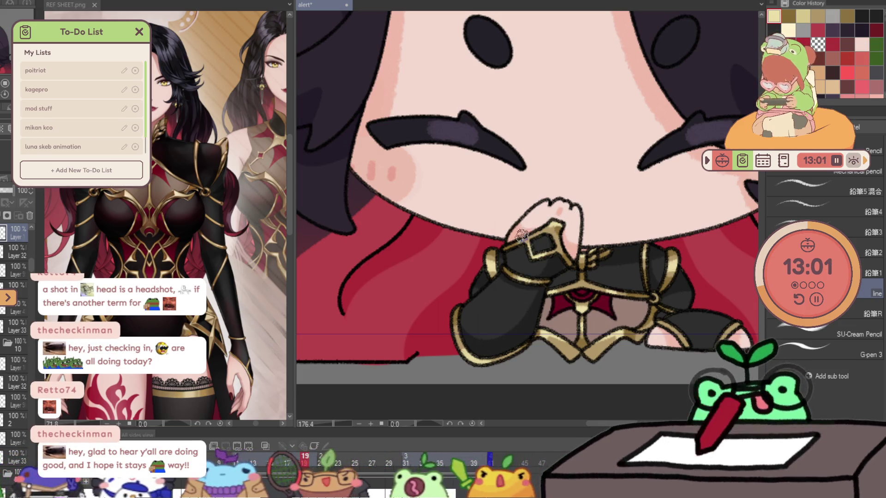
- Lasso the resting hand area on frame 18 and carry the selection forward one frame
key("Left")
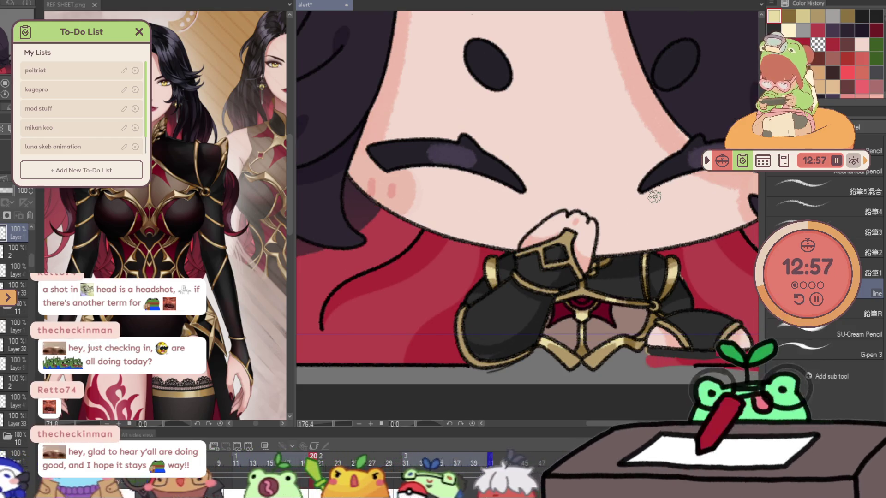
key("Left")
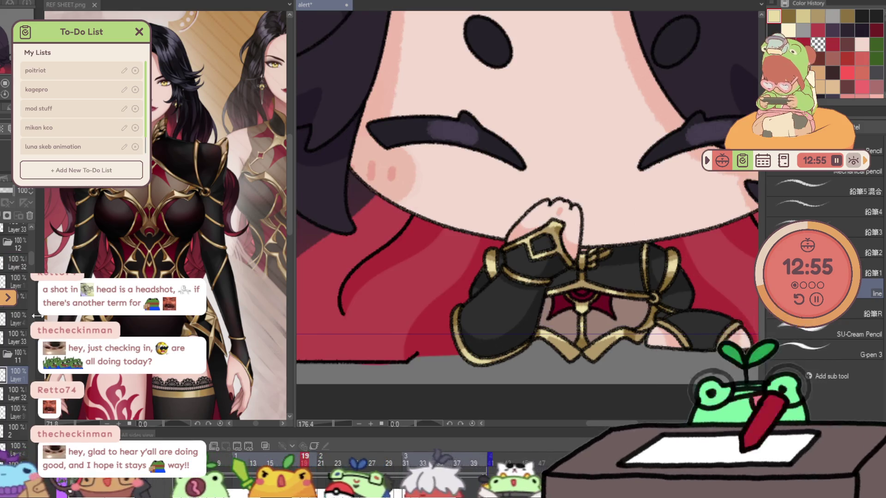
key("Left")
key("m")
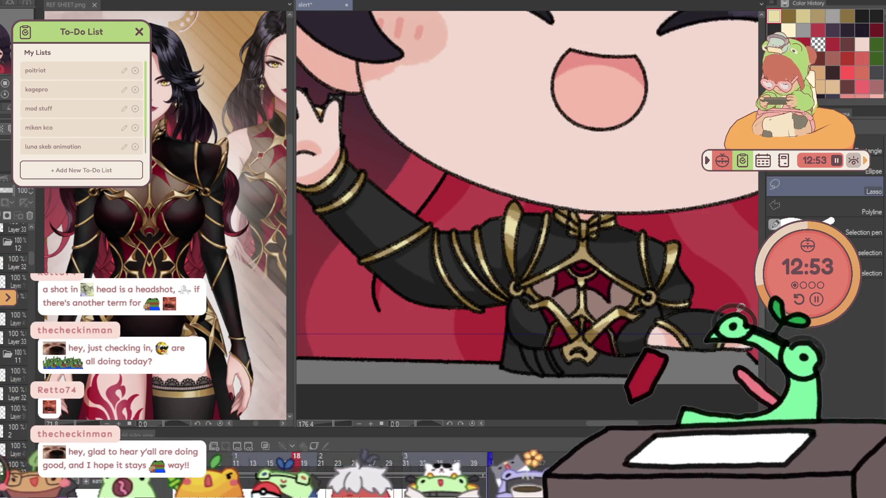
left_click_drag(756, 310, 756, 329)
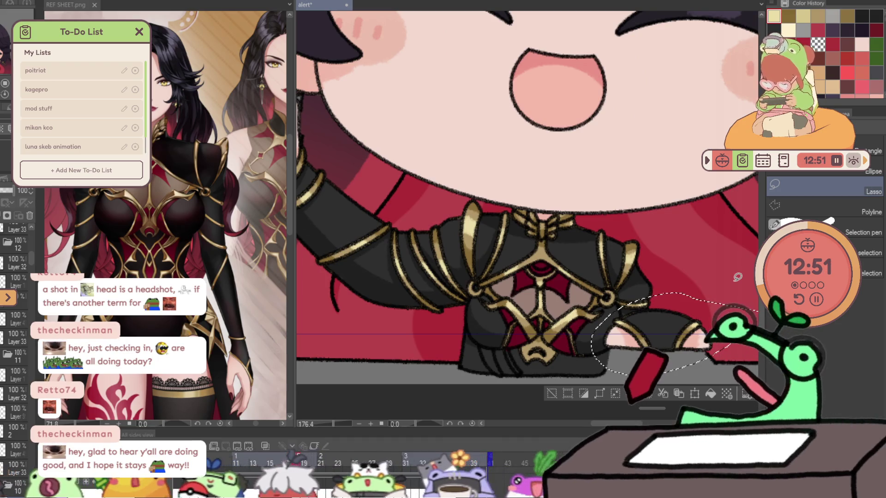
key("Right")
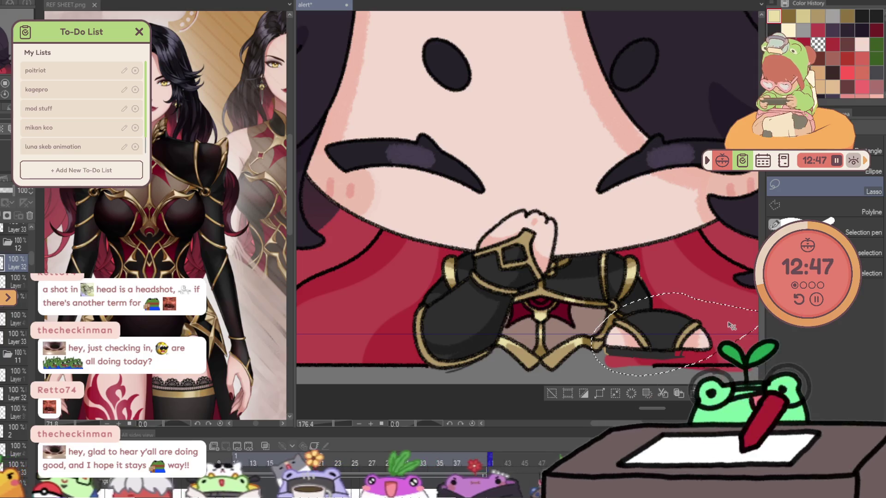
key("p")
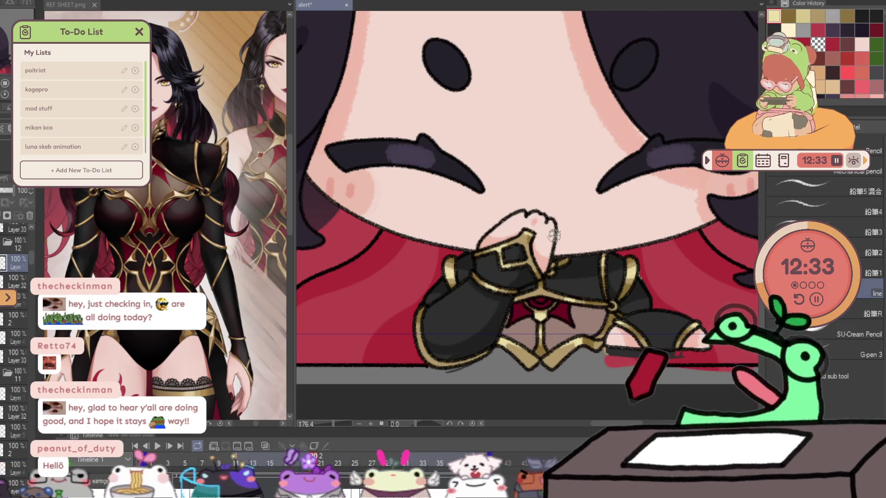
- Free-transform the lassoed hands and chest into a new position, then advance a frame and deselect
key("ctrl+z")
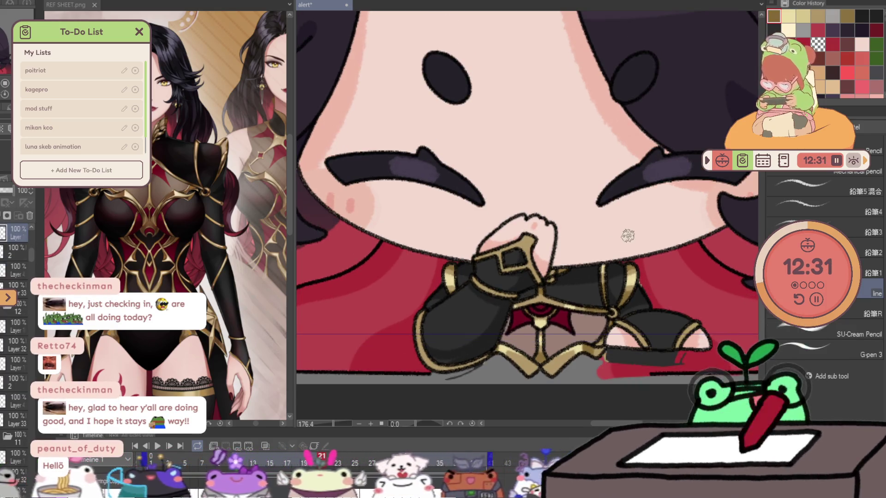
key("Left")
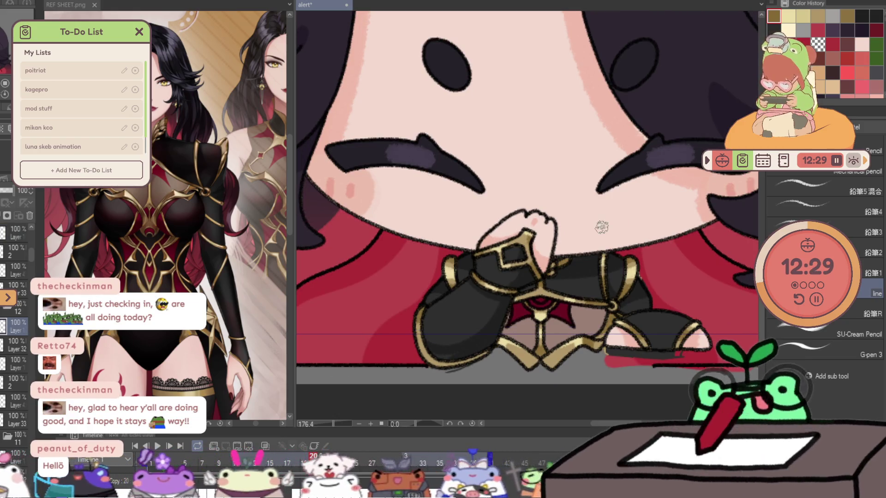
key("Right")
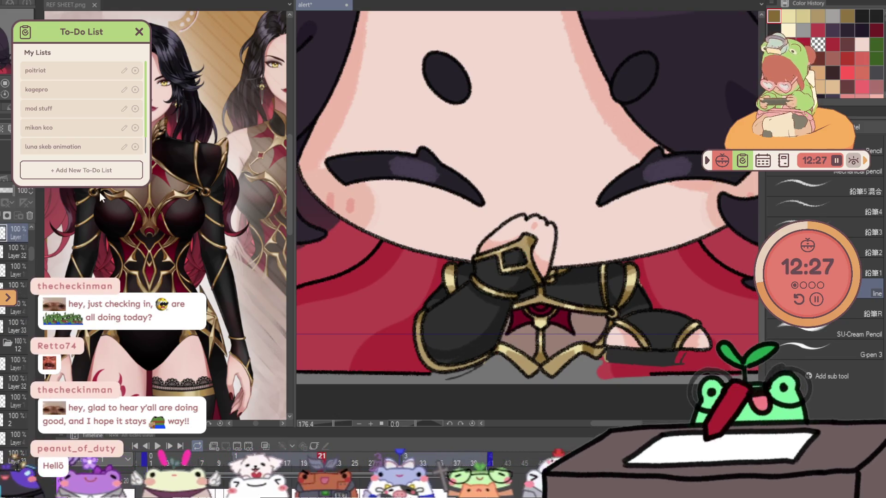
key("m")
left_click_drag(399, 403, 587, 235)
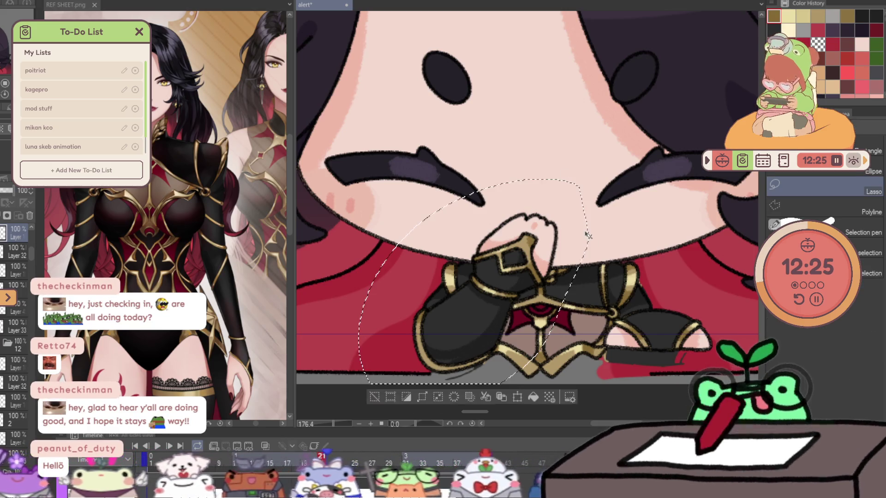
key("ctrl+t")
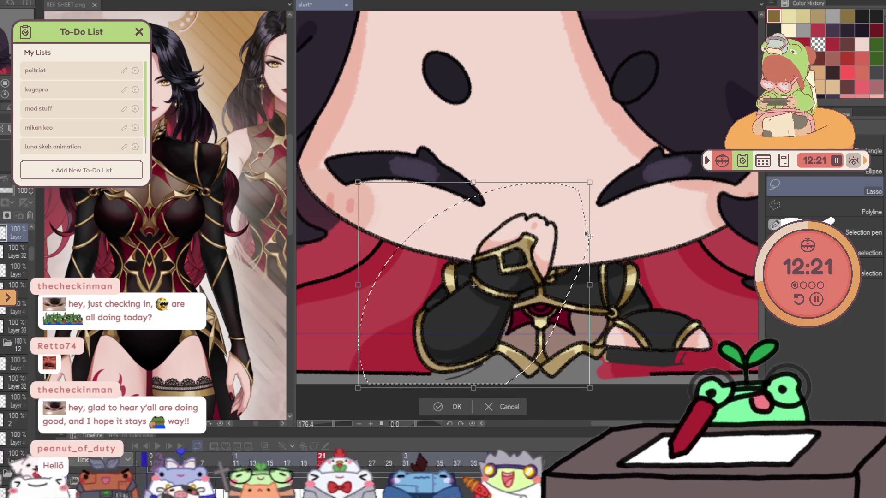
key("Escape")
key("period")
key("ctrl+d")
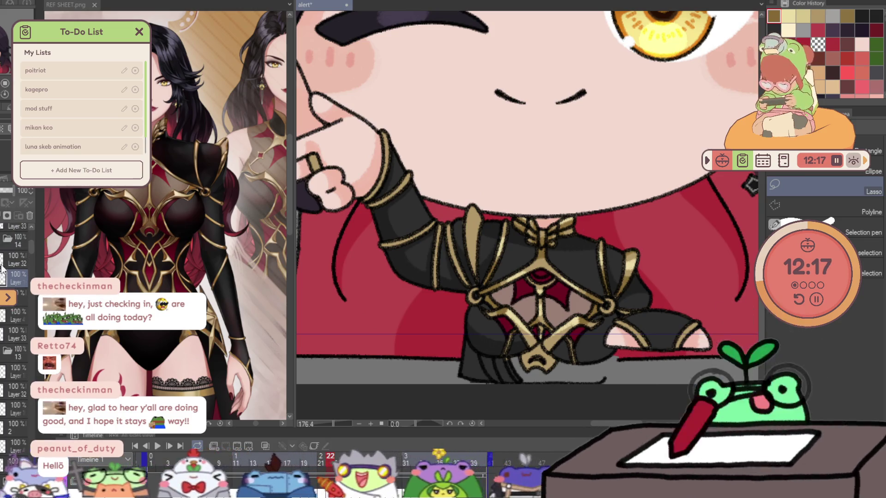
key("p")
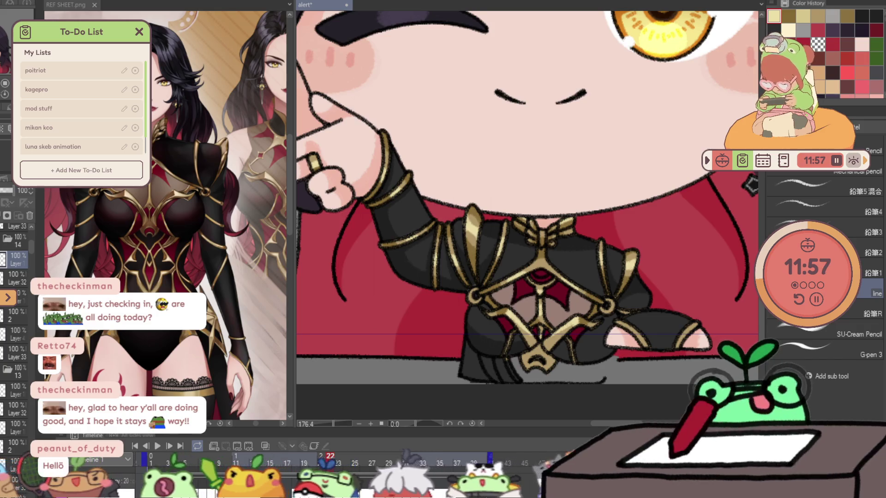
- Select the right hand and sleeve end on frame 21 and carry it through to frame 23
key("Left")
key("m")
left_click_drag(704, 360, 717, 354)
key("Right")
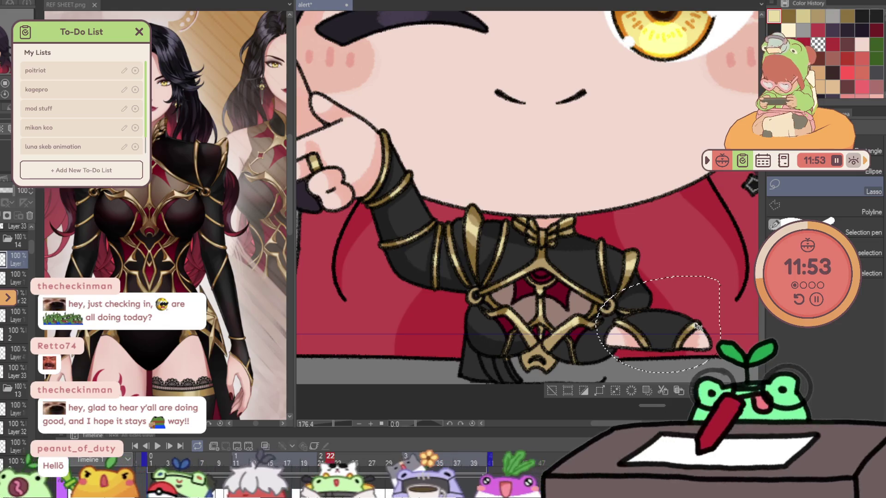
key("Right")
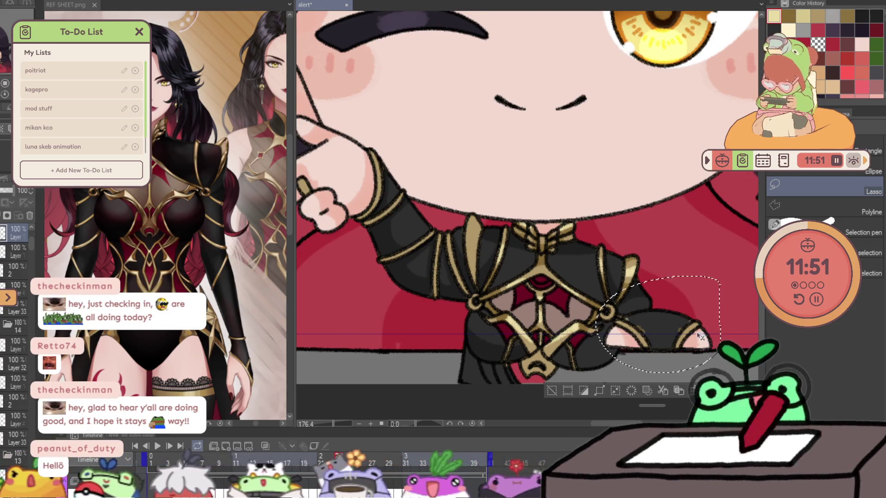
scroll(8, 246, "up", 2)
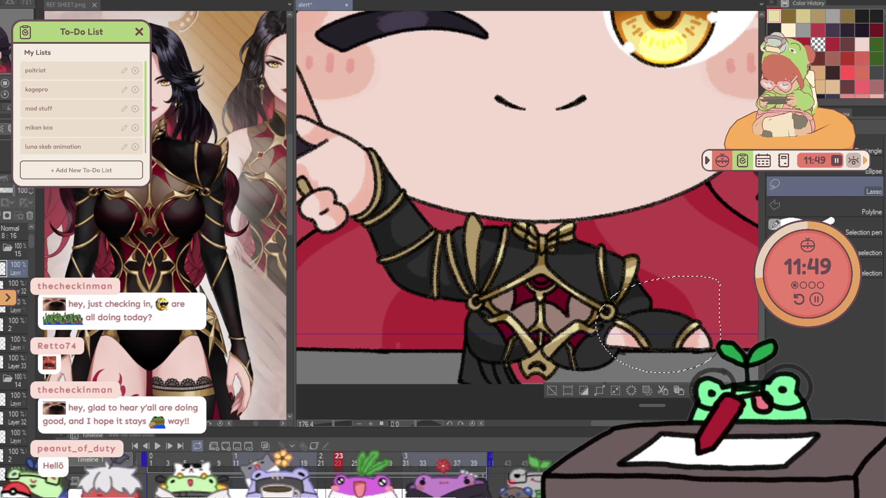
key("p")
key("ctrl+d")
- Flip between frame 23 and its neighbours to check the shifted hand poses
key("Right")
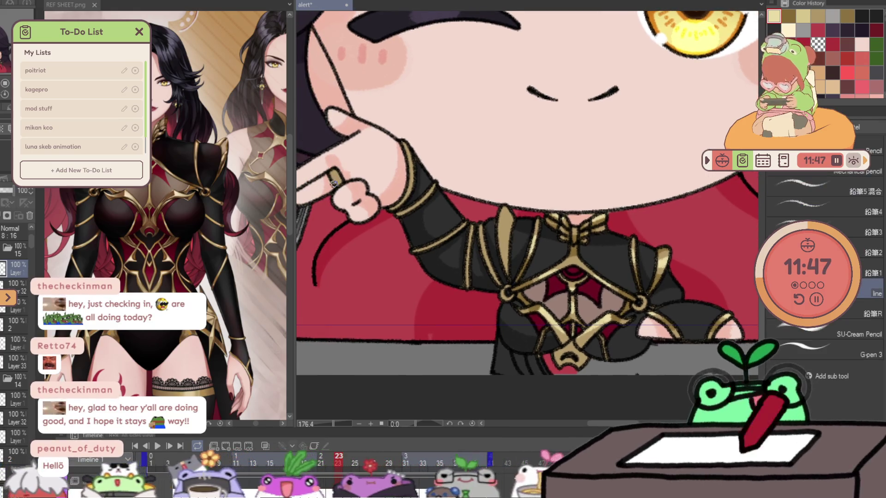
key("Left")
key("Right")
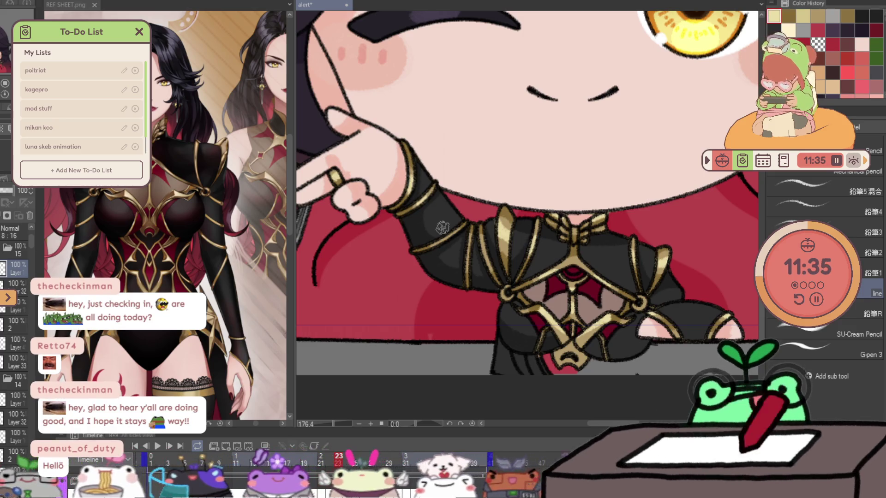
key("Right")
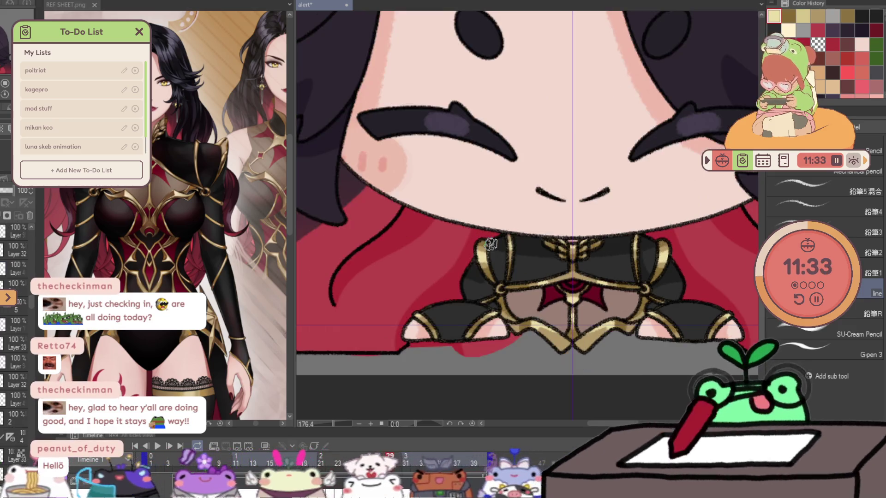
scroll(491, 243, "down", 1)
scroll(491, 242, "down", 1)
scroll(451, 285, "down", 2)
scroll(408, 329, "down", 1)
- Start looping playback of the waving animation for review
key("space")
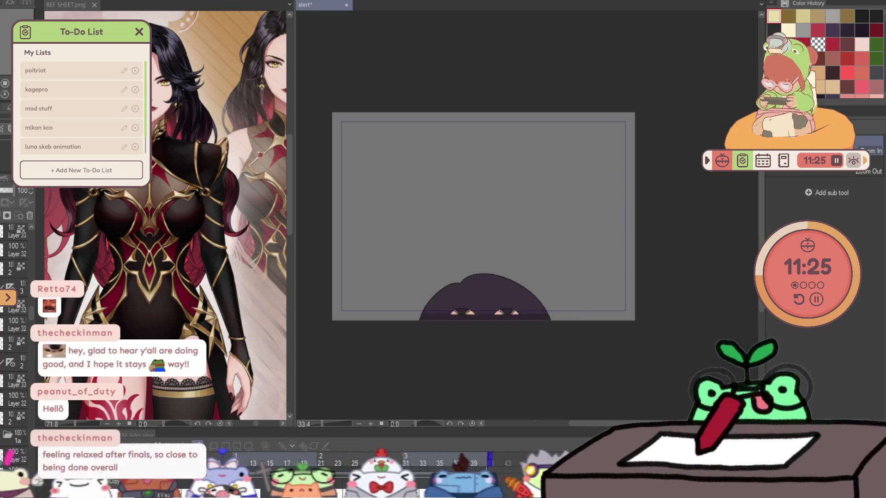
scroll(469, 324, "up", 8)
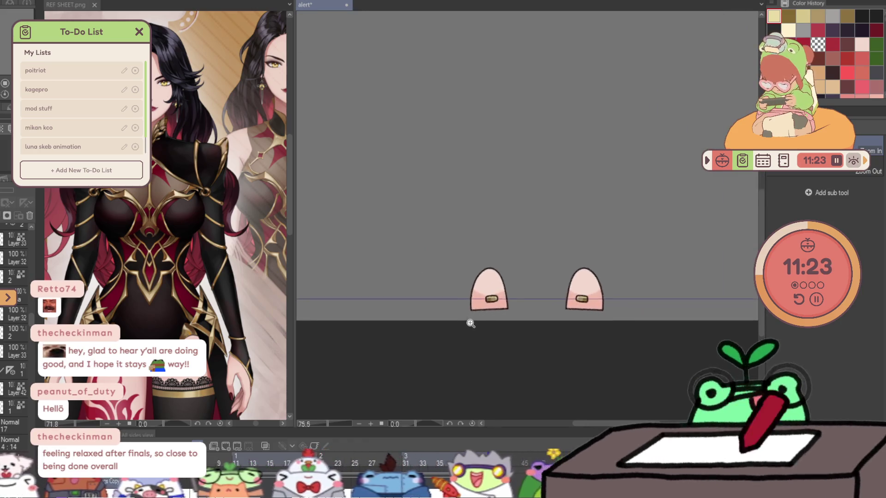
scroll(566, 295, "up", 2)
scroll(627, 288, "up", 2)
scroll(627, 289, "up", 2)
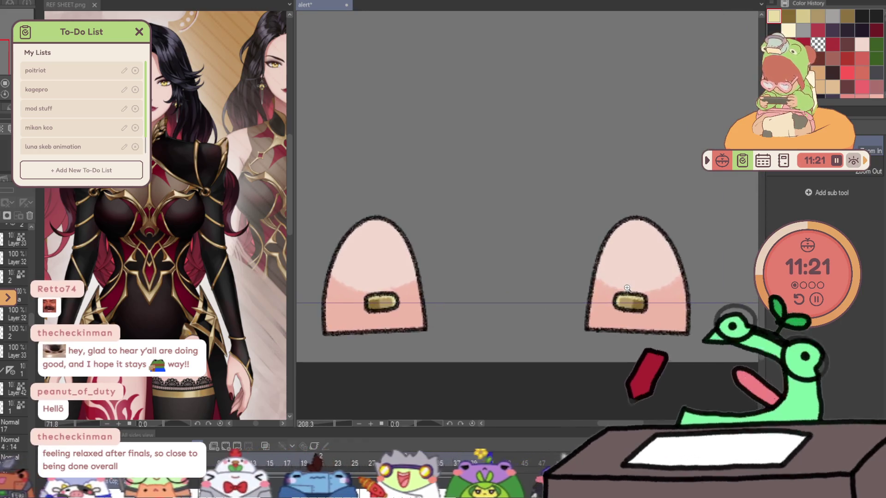
scroll(627, 288, "up", 1)
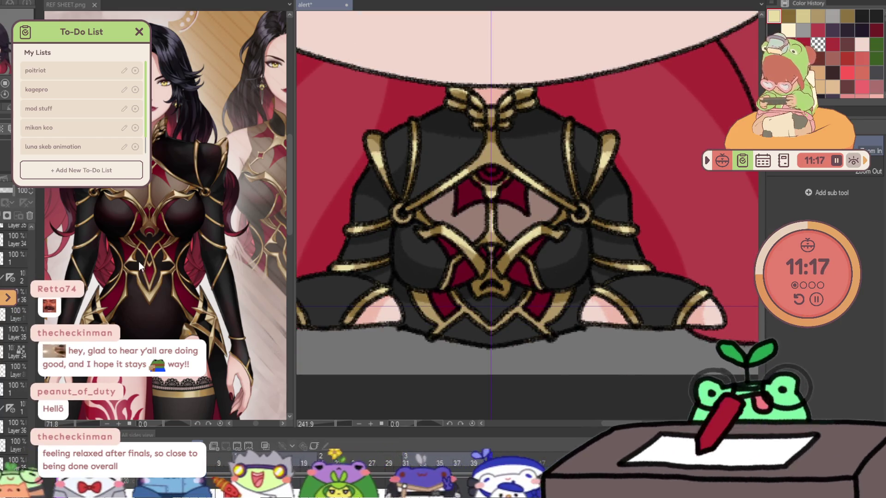
- Retouch the gold straps and red chest details with the pencil, stepping through to frame 19
key("p")
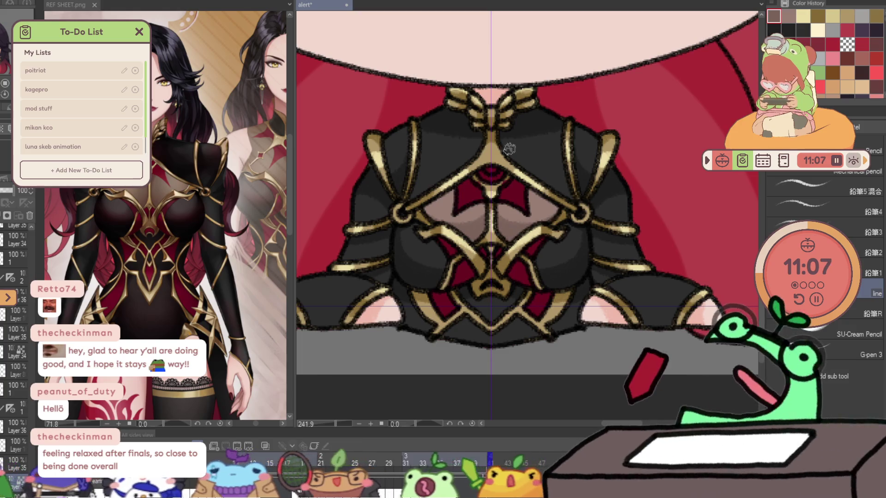
scroll(482, 183, "down", 1)
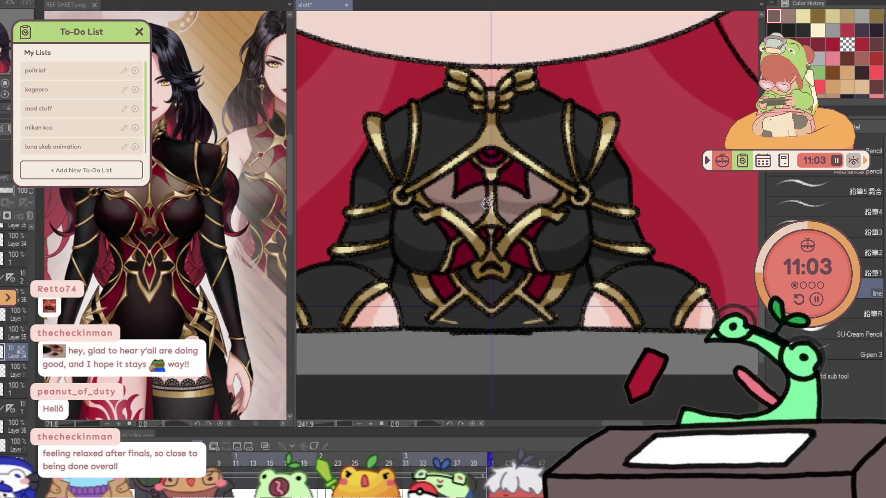
scroll(474, 227, "up", 5)
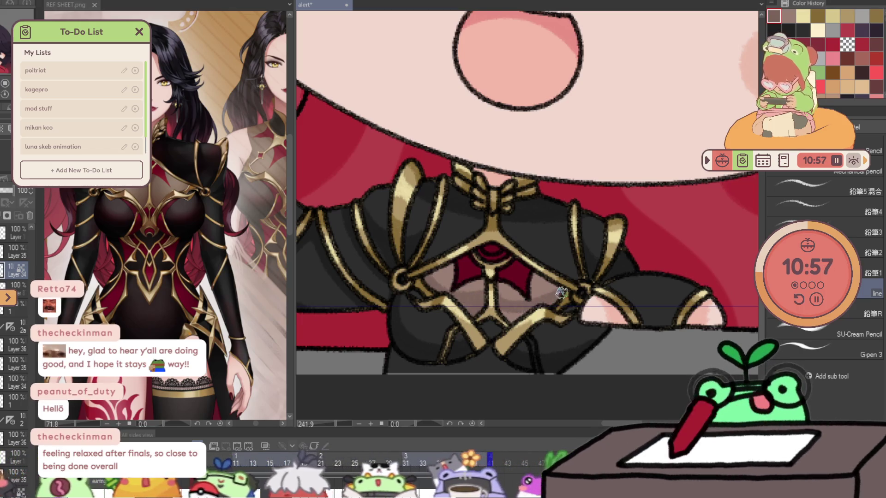
key("Right")
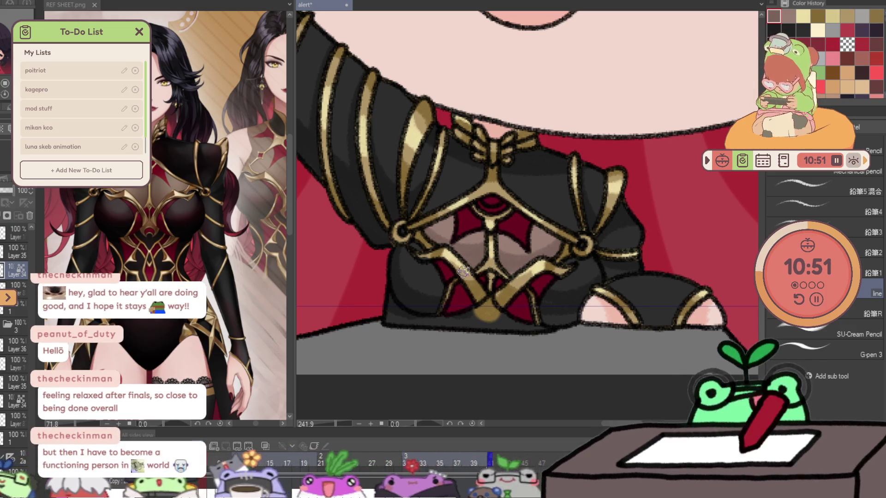
key("Right")
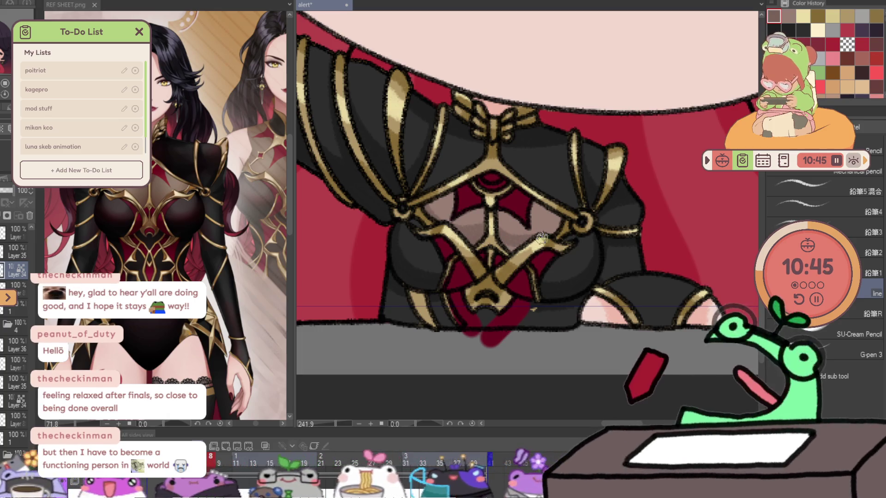
scroll(543, 212, "up", 2)
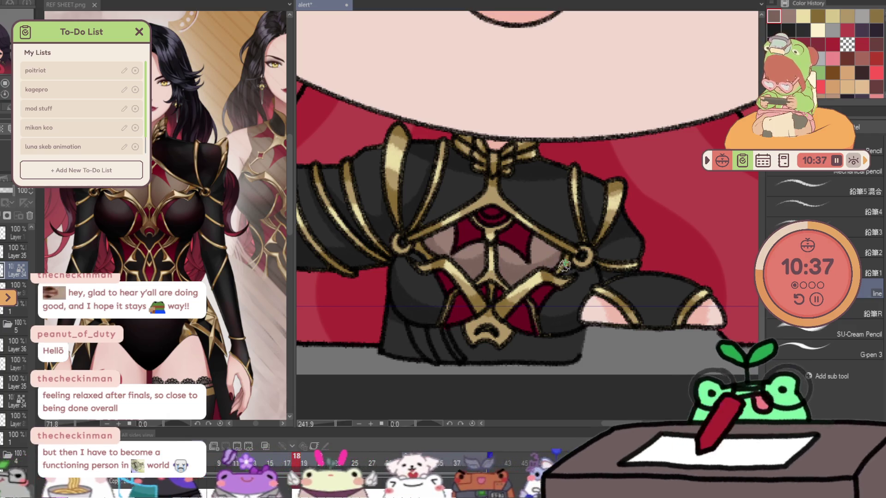
key("Right")
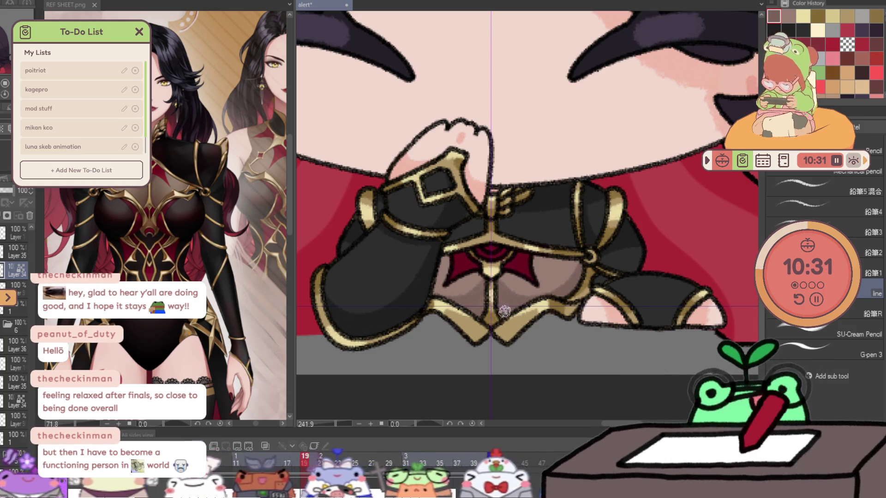
- Redraw the torso costume details with the pencil on frames 20, 21 and the two after
key("Right")
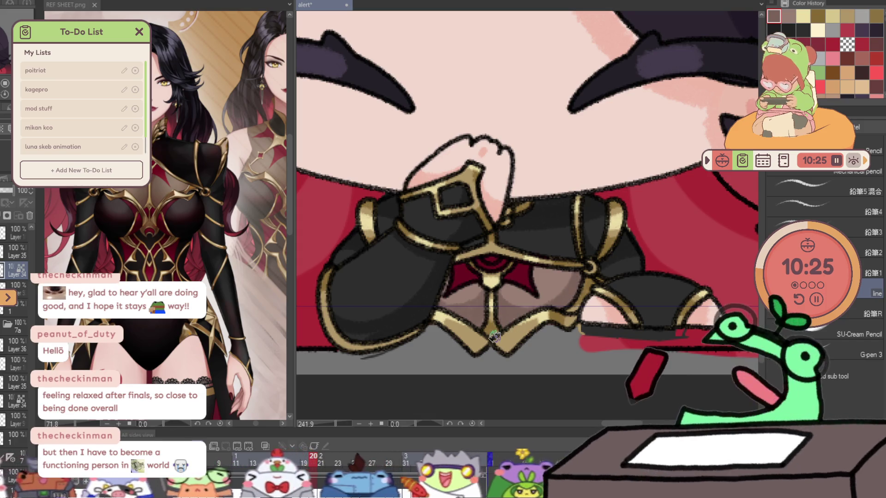
key("Right")
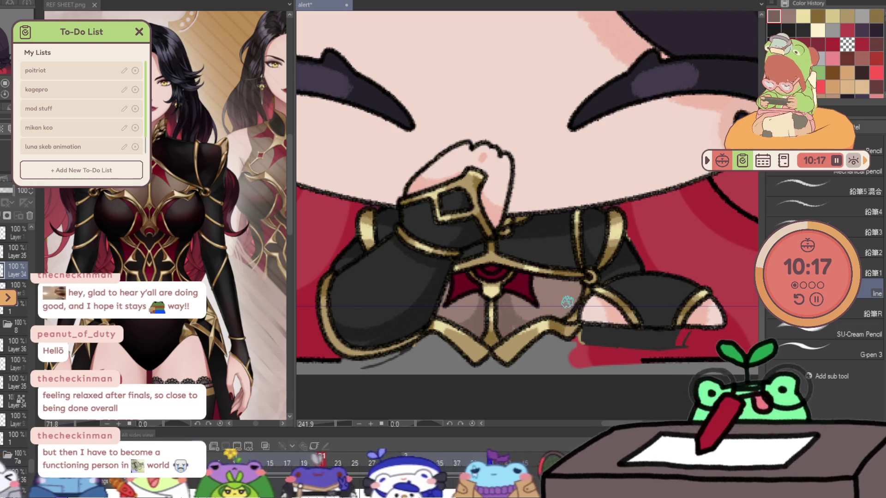
key("Right")
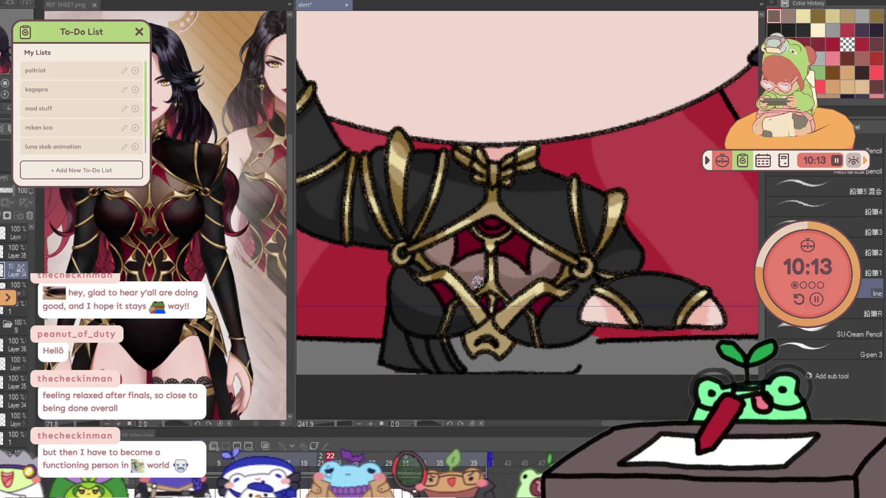
key("Right")
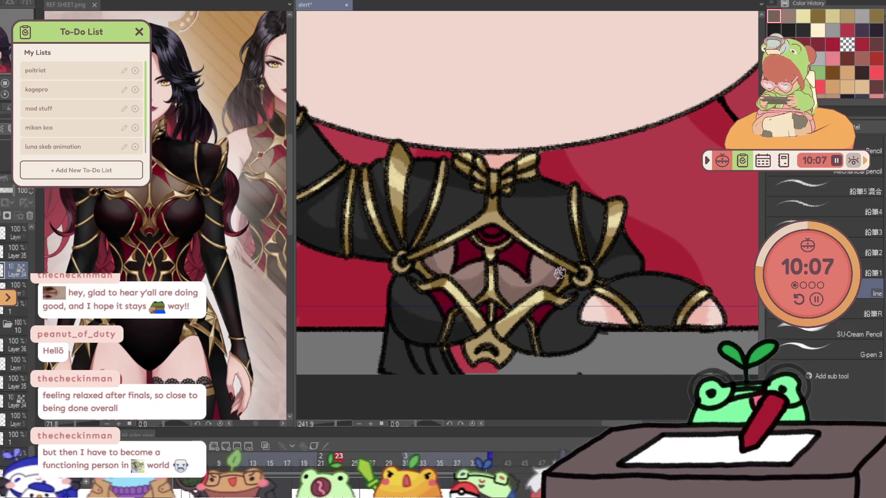
scroll(559, 274, "down", 3)
scroll(559, 274, "down", 2)
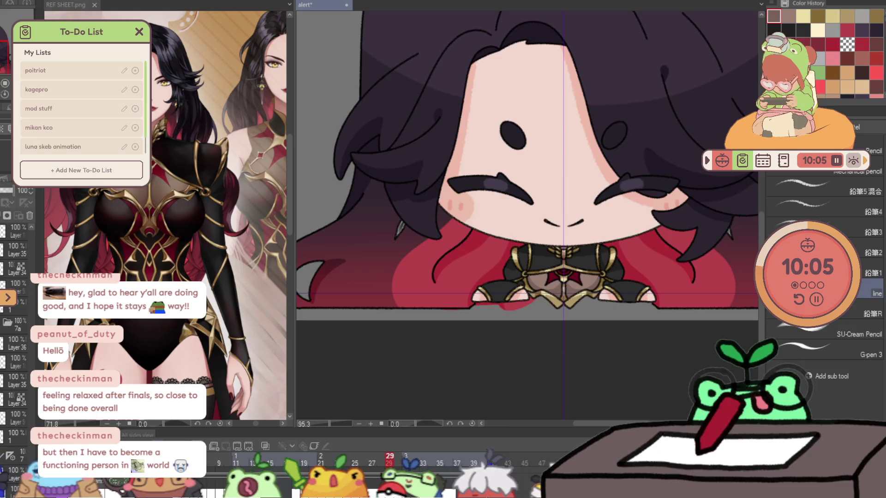
- Play the animation, jump to frame 30 and zoom out to the whole character
key("space")
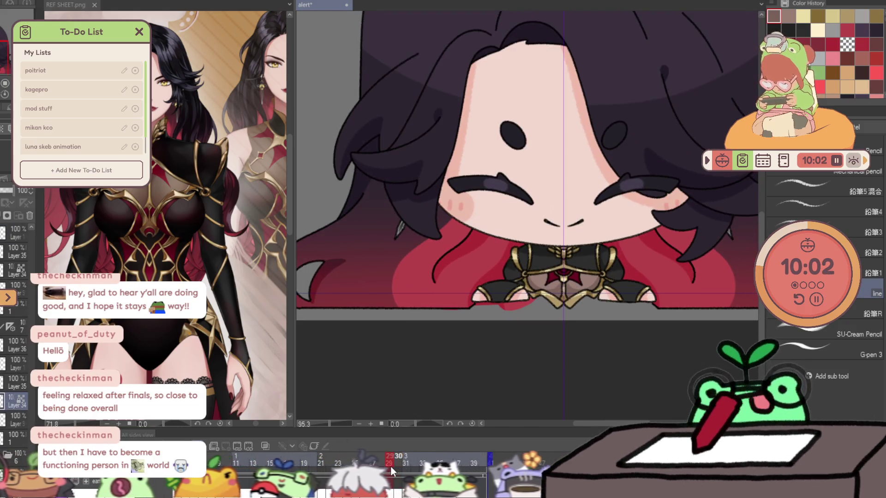
left_click(396, 468)
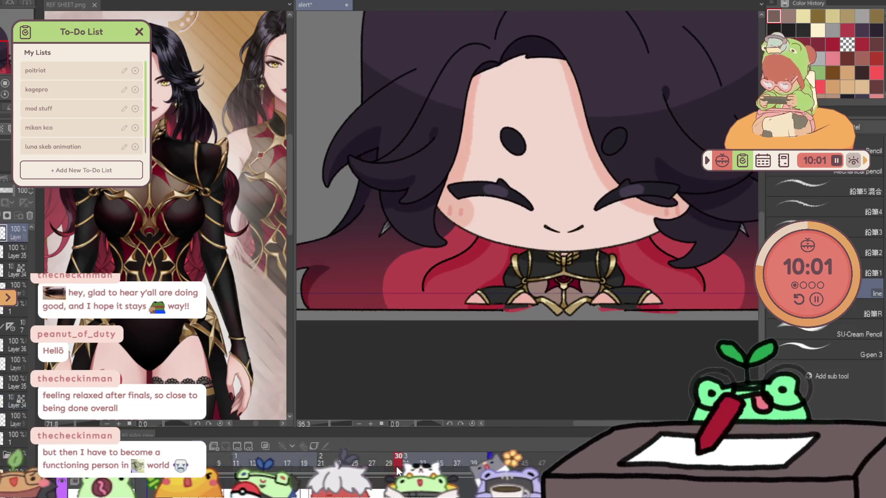
scroll(568, 312, "up", 2)
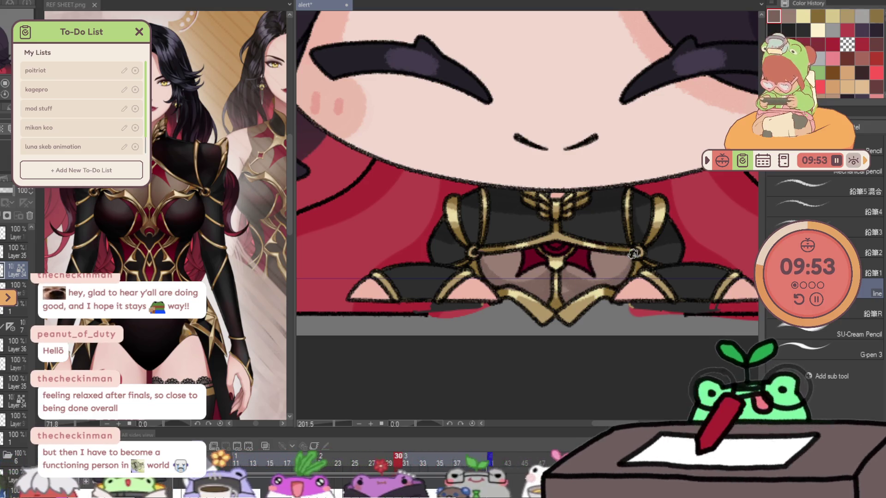
scroll(633, 254, "down", 5)
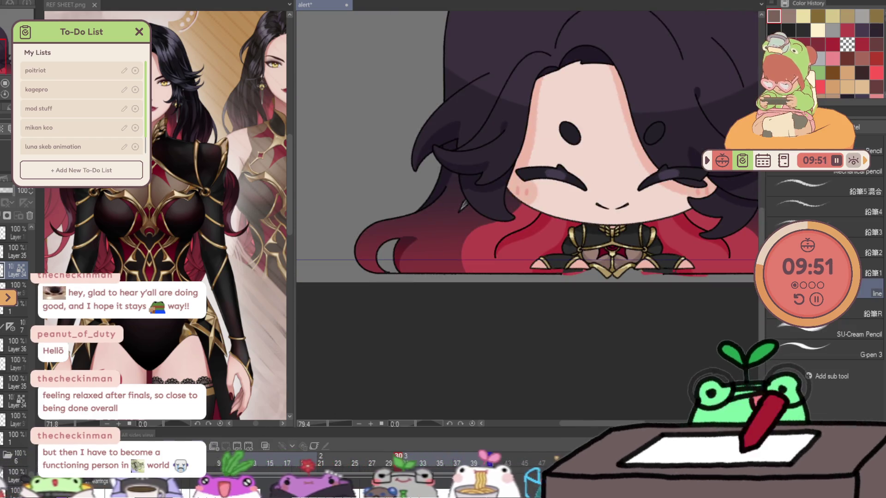
left_click(458, 332, "ctrl+alt")
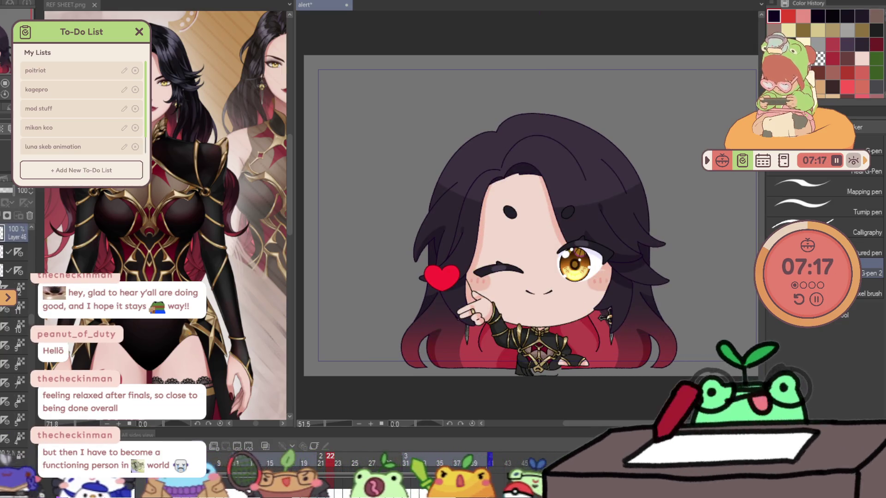
scroll(479, 242, "up", 2)
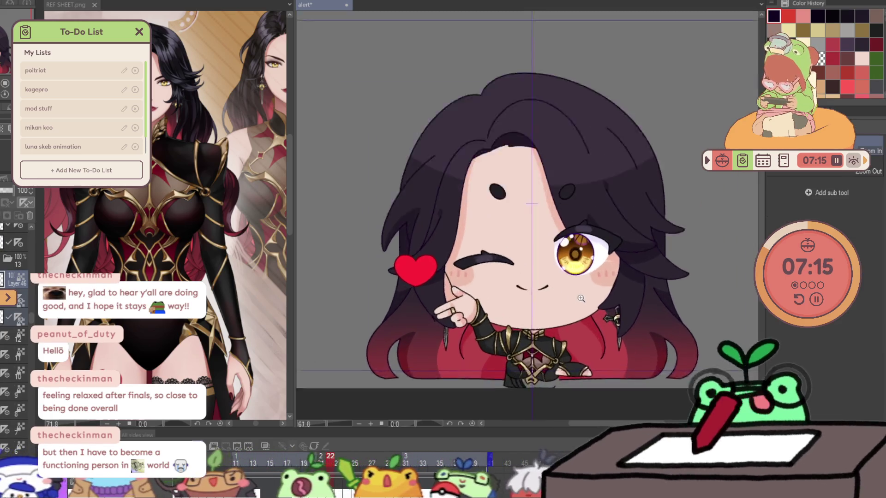
scroll(479, 241, "up", 2)
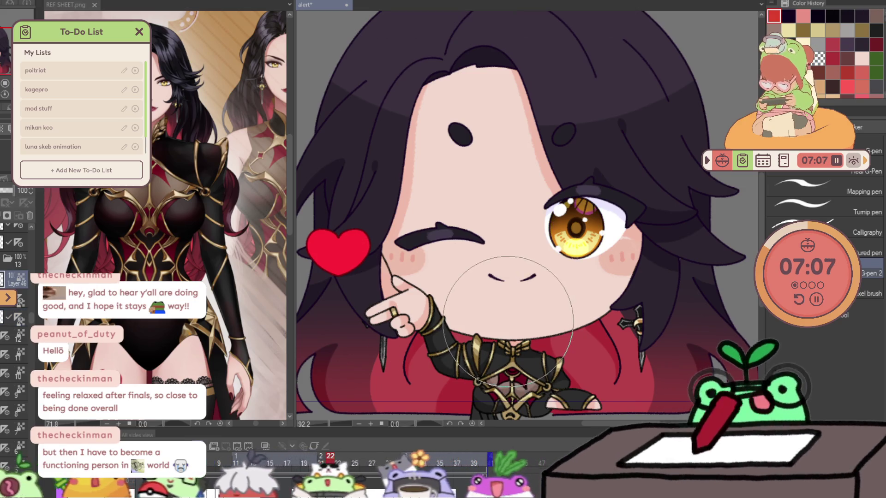
- Brush red over the nose and mouth lines on two consecutive winking frames
left_click_drag(502, 320, 506, 320)
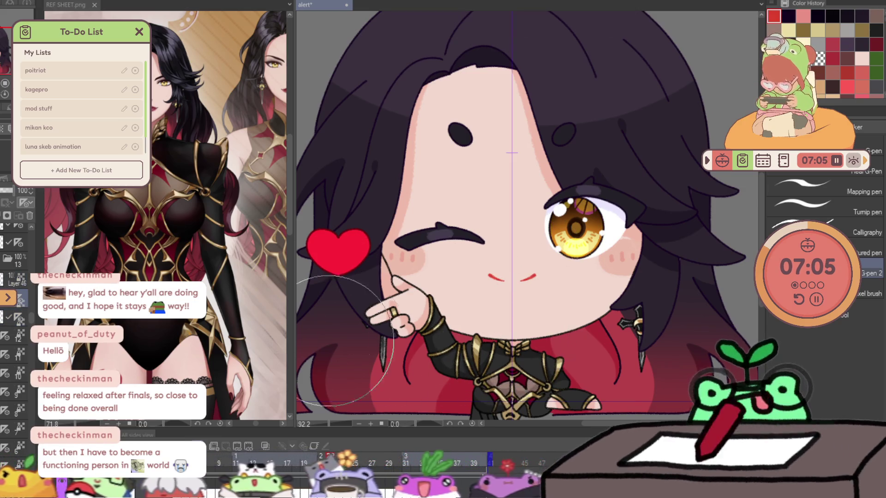
left_click(3, 254)
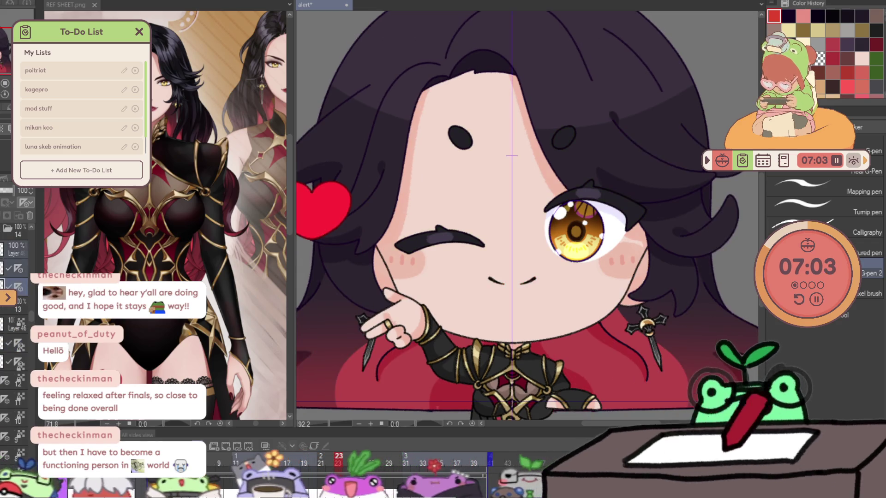
left_click_drag(511, 298, 516, 294)
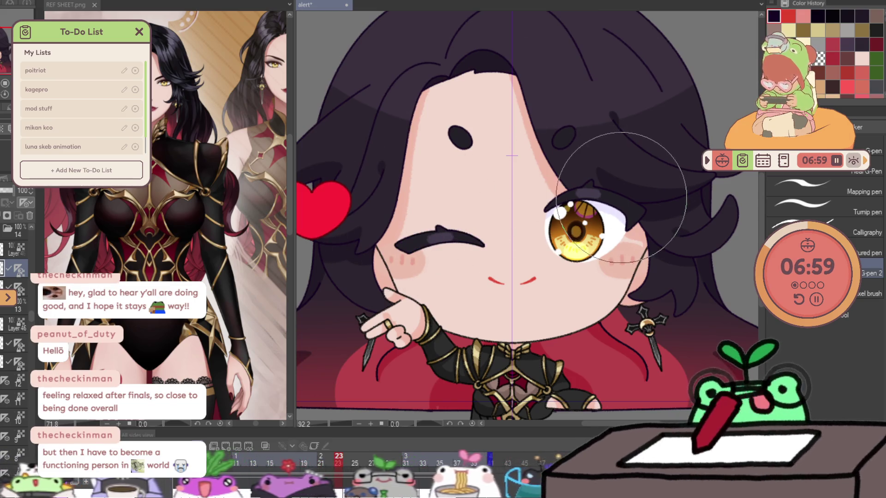
- Step ahead through the closed-eye and open-mouth smiling frames and fit the canvas to the window
key("Right")
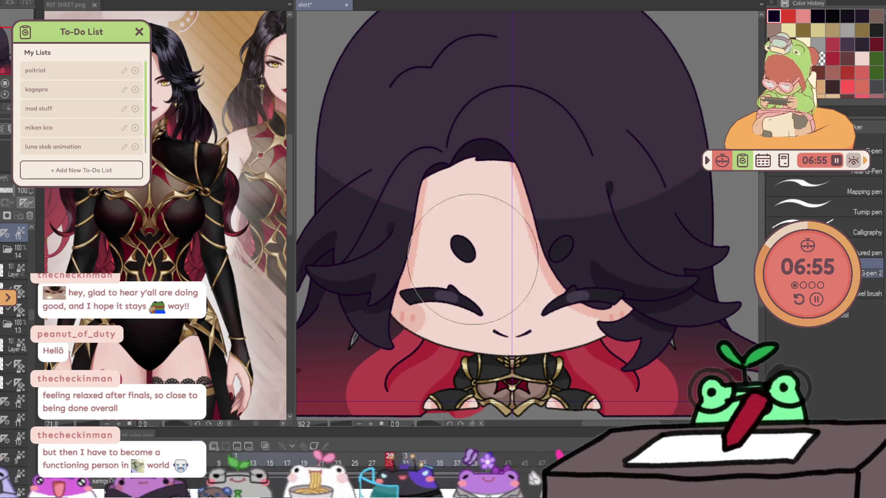
key("Right")
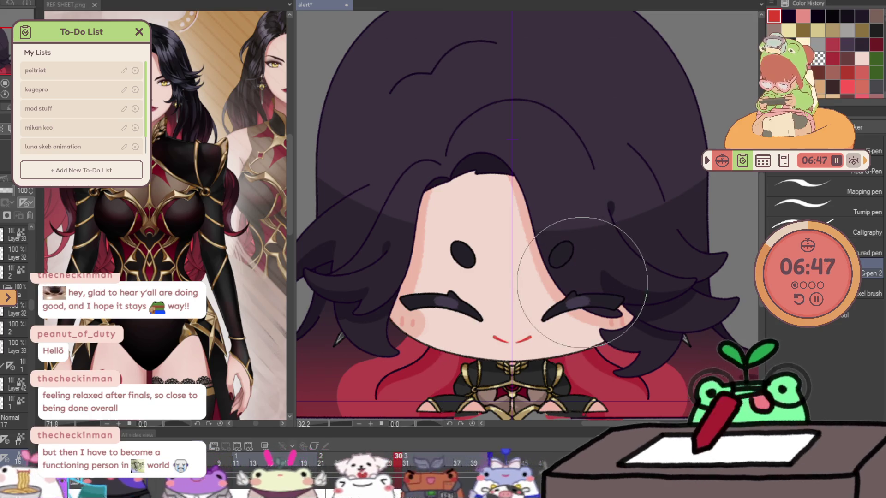
key("Right")
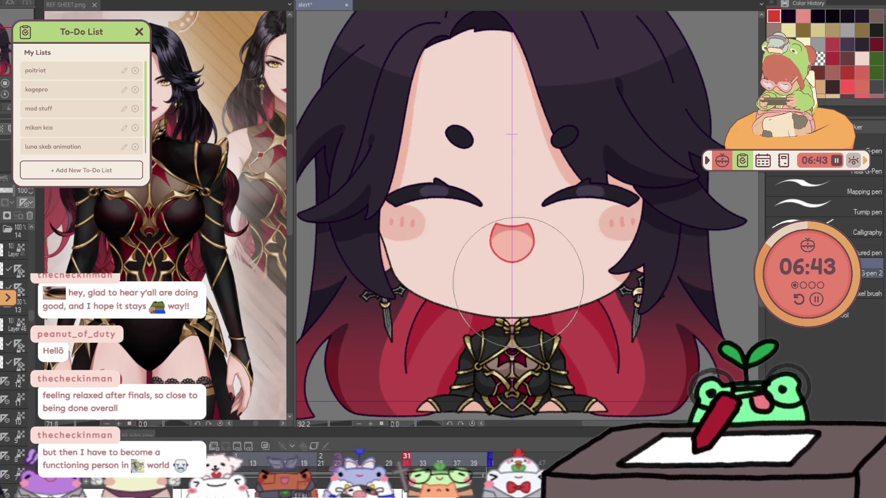
key("ctrl+0")
key("Right")
key("Right")
key("Right")
key("Right")
key("Right")
key("Right")
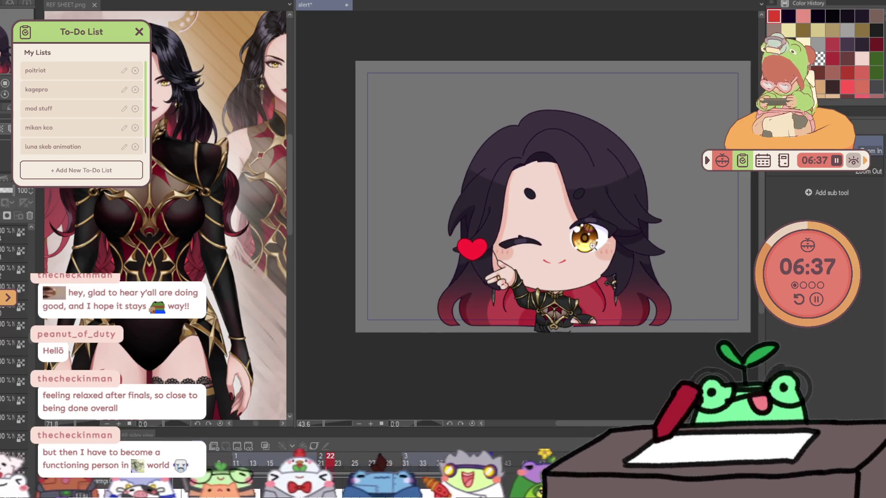
- Zoom in close on the open eye and choose the pencil brush with orange
left_click_drag(592, 245, 631, 243)
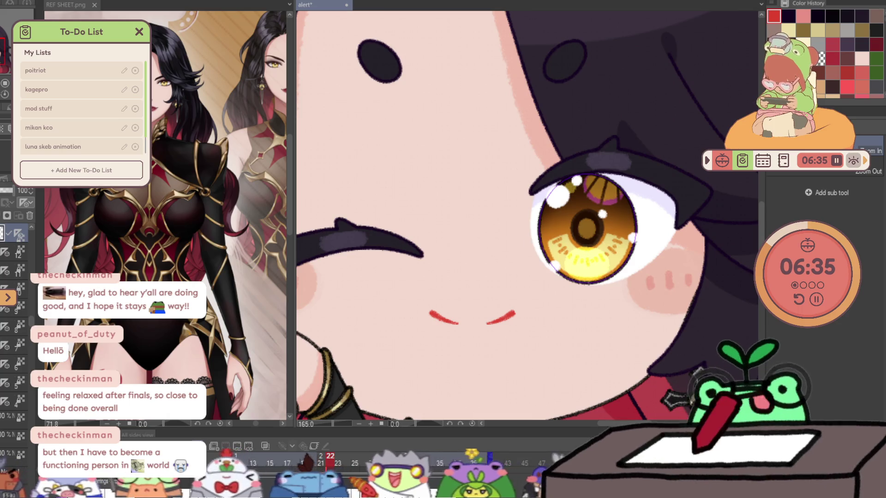
key("p")
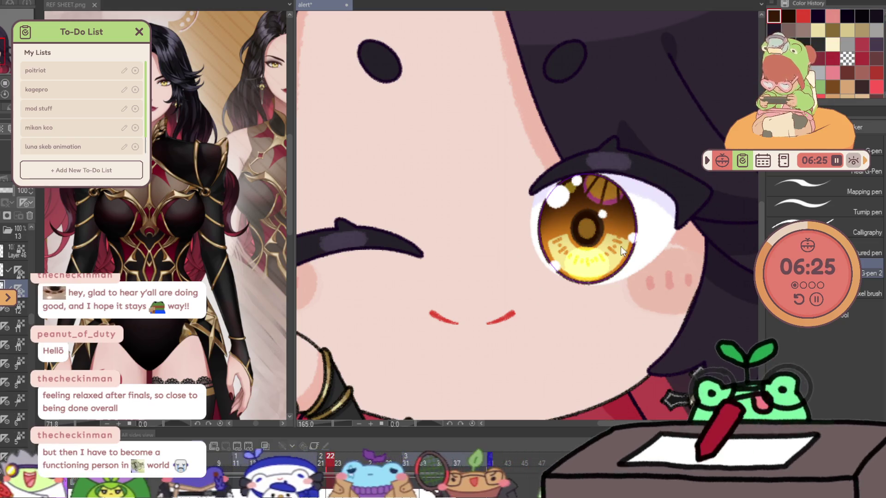
key("p")
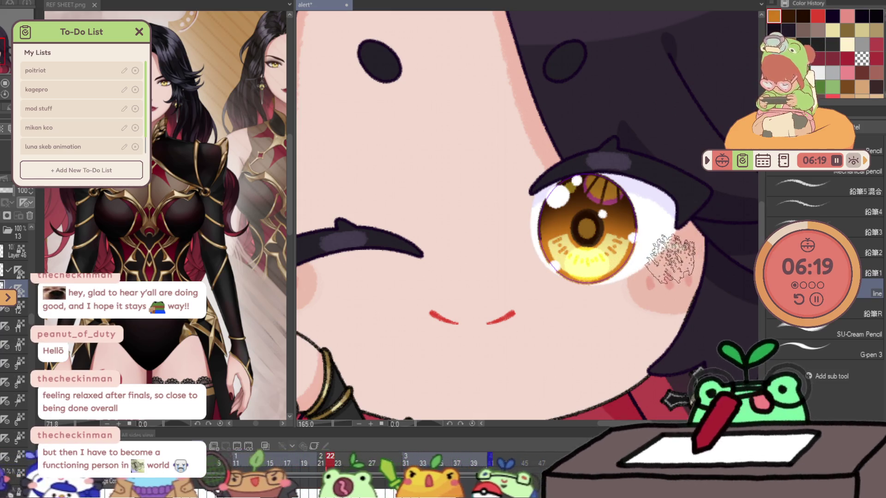
- Flip repeatedly between frames 22 and 23 to compare the eye drawing
key("Right")
key("Left")
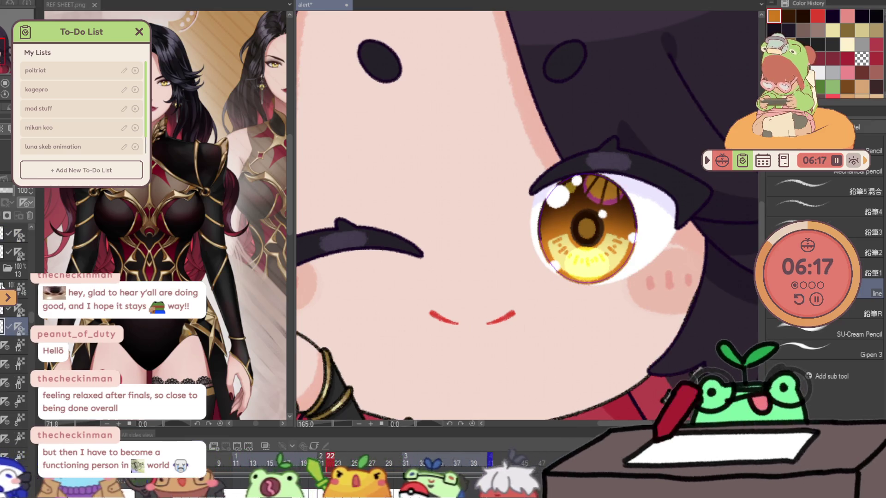
key("Right")
key("Left")
key("Right")
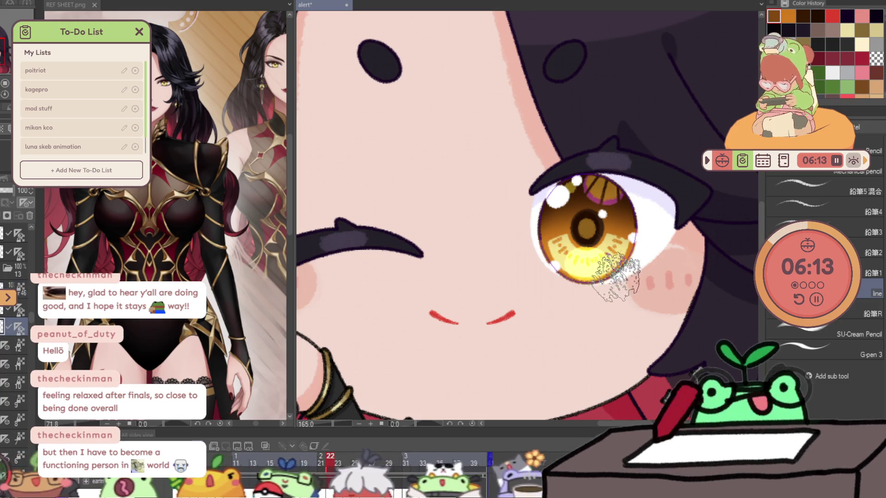
key("Left")
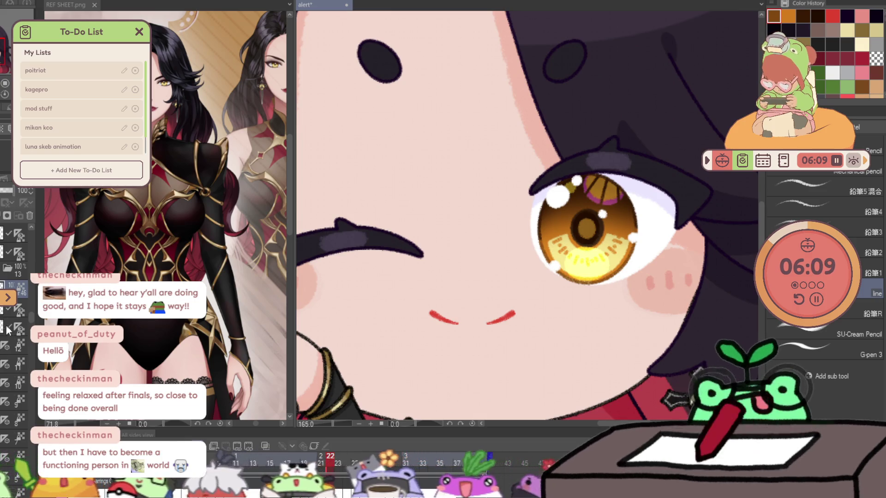
key("Right")
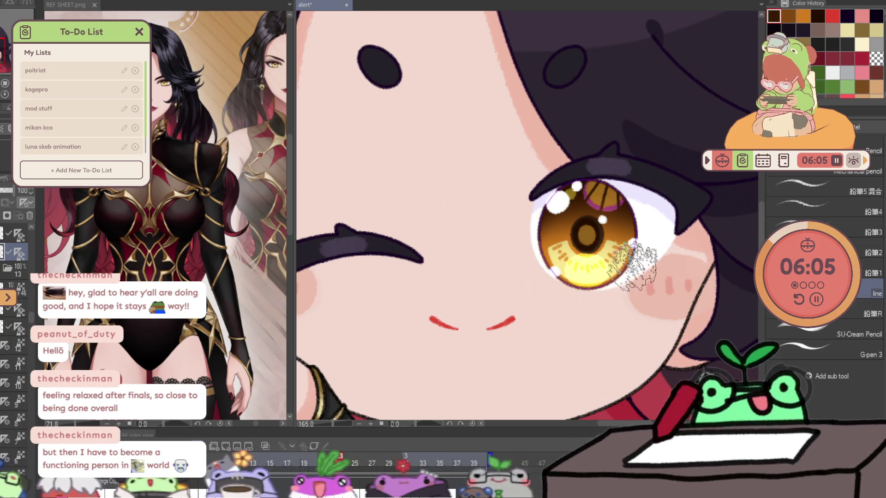
key("Left")
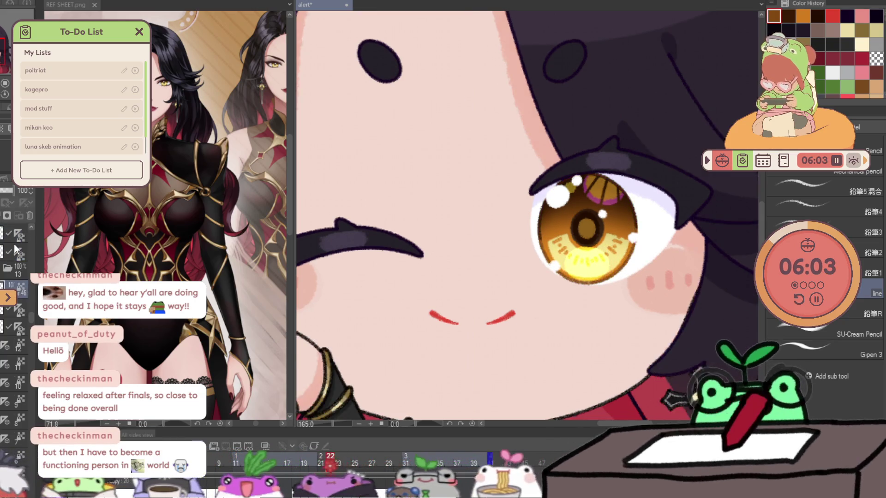
key("Right")
key("Left")
key("Right")
scroll(530, 219, "down", 5)
scroll(530, 219, "down", 2)
scroll(531, 219, "up", 6)
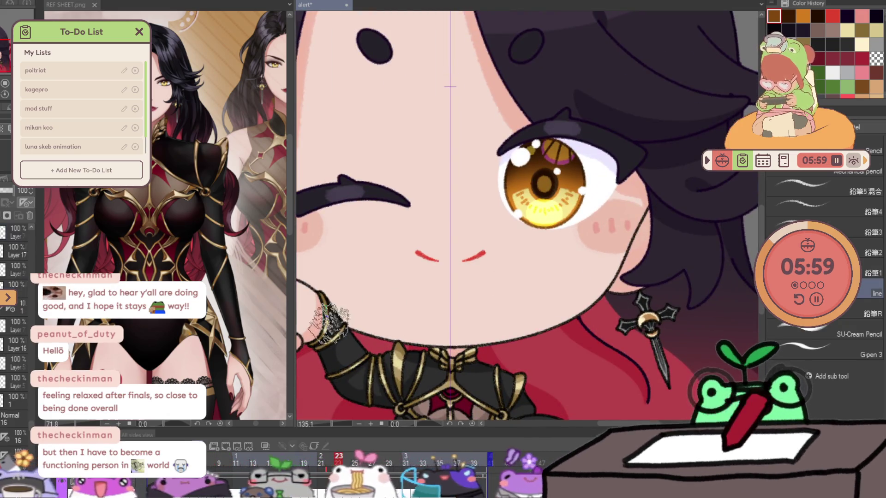
- Jump to the happy open-mouth frame 31, choose the pen and eyedrop the light skin-pink from the face
key("Right")
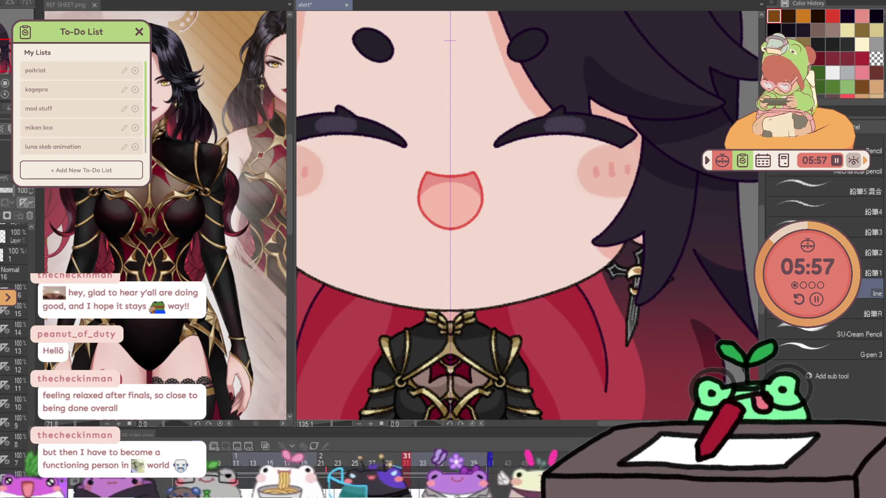
scroll(14, 332, "down", 2)
key("p")
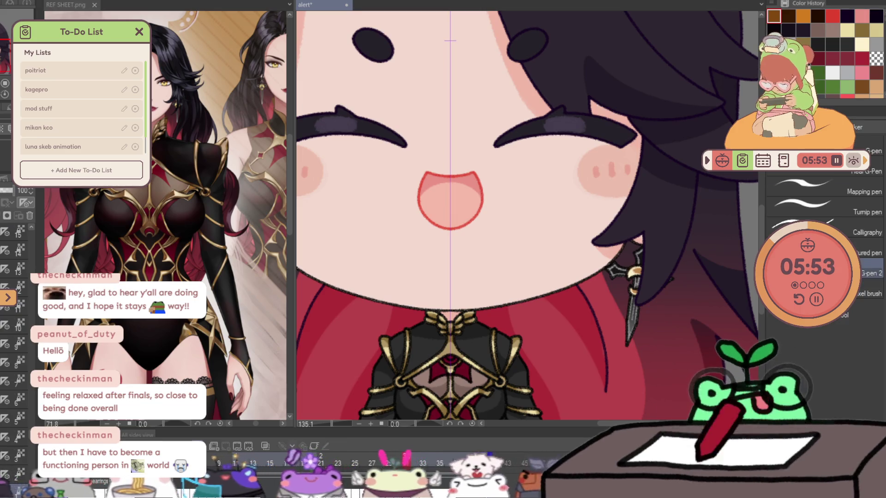
left_click(564, 104, "alt")
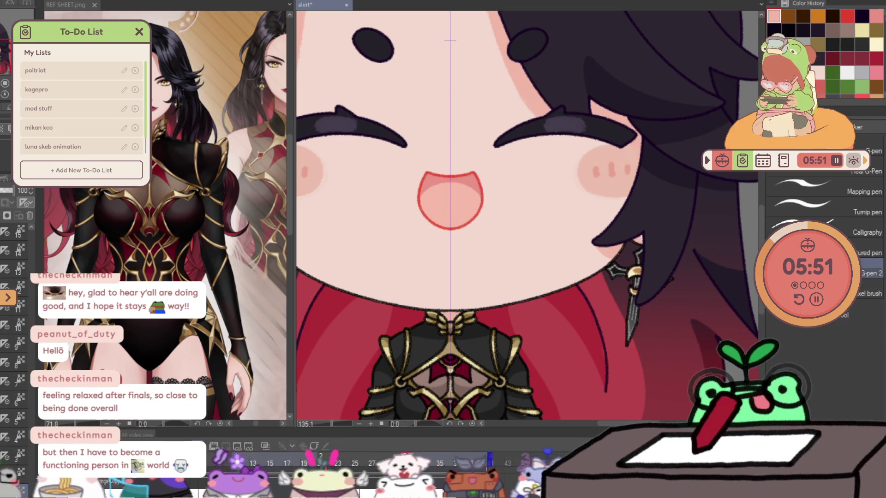
scroll(451, 40, "down", 1)
scroll(577, 143, "down", 4)
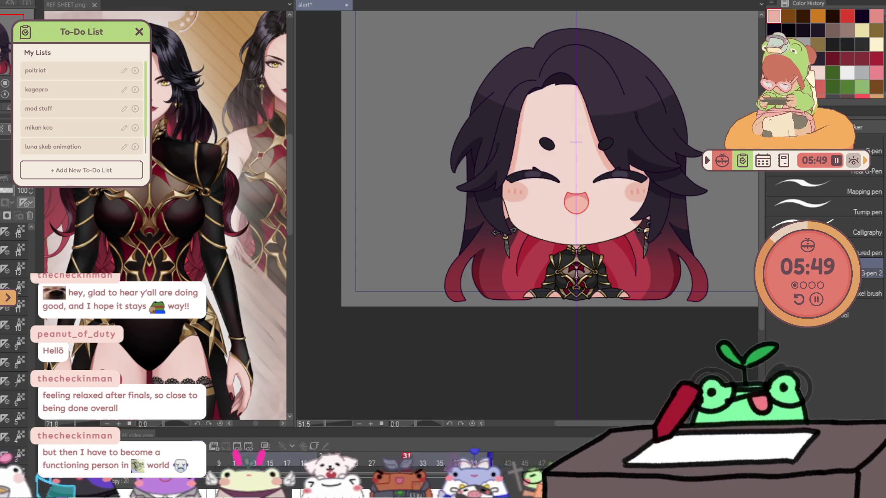
- Step frame by frame through the peek, wave, duck and heart-wink poses to the closed-eyes frame
mouse_move(577, 141)
left_mouse_down()
mouse_move(570, 174)
mouse_move(623, 208)
left_mouse_up()
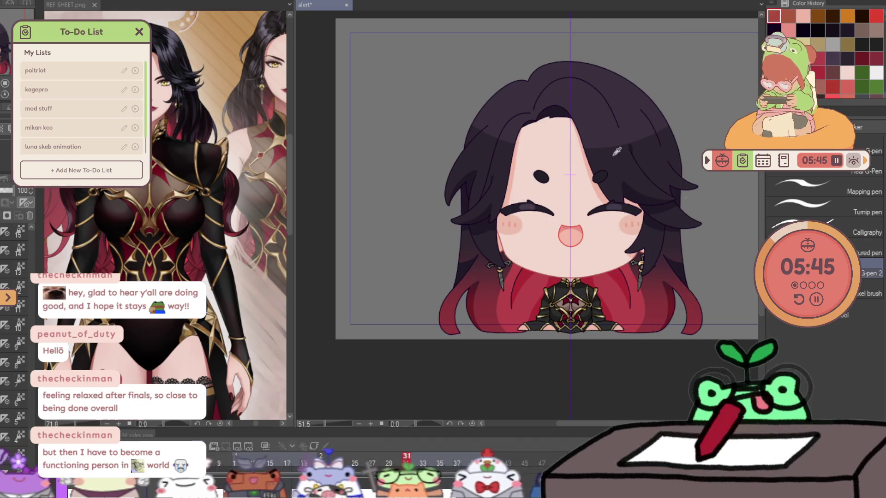
key("Right")
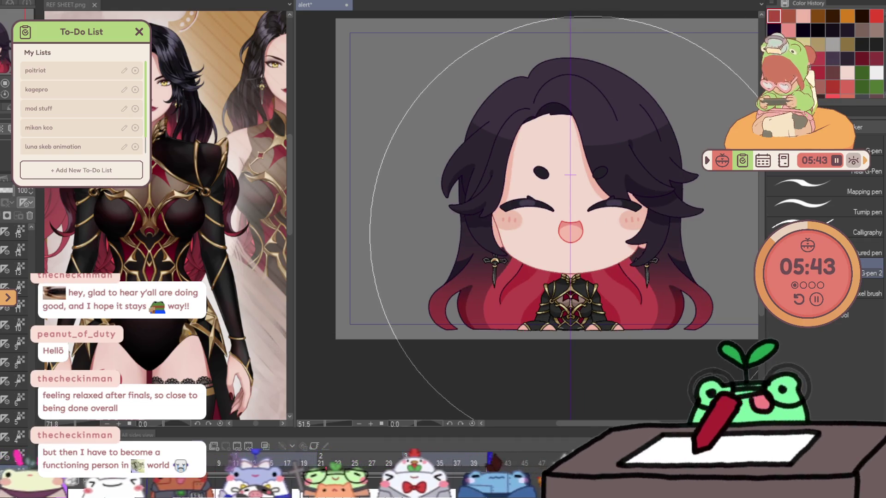
key("Right")
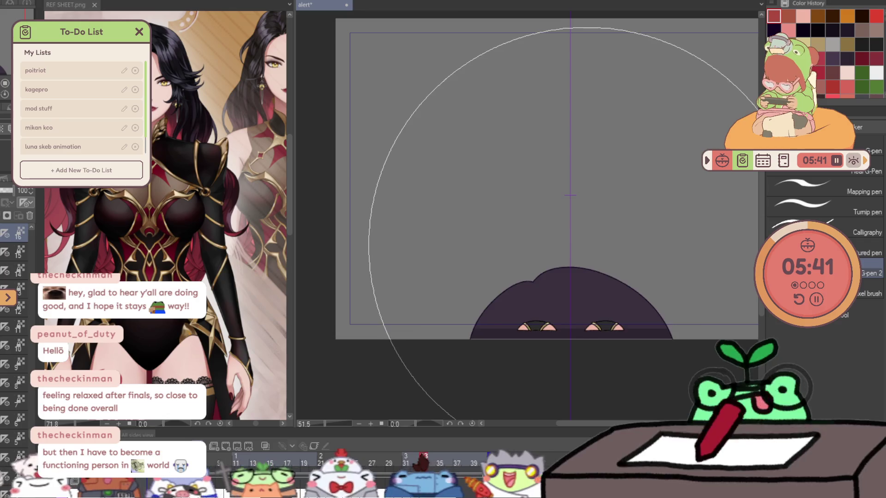
key("Right")
key("Right")
key("Right")
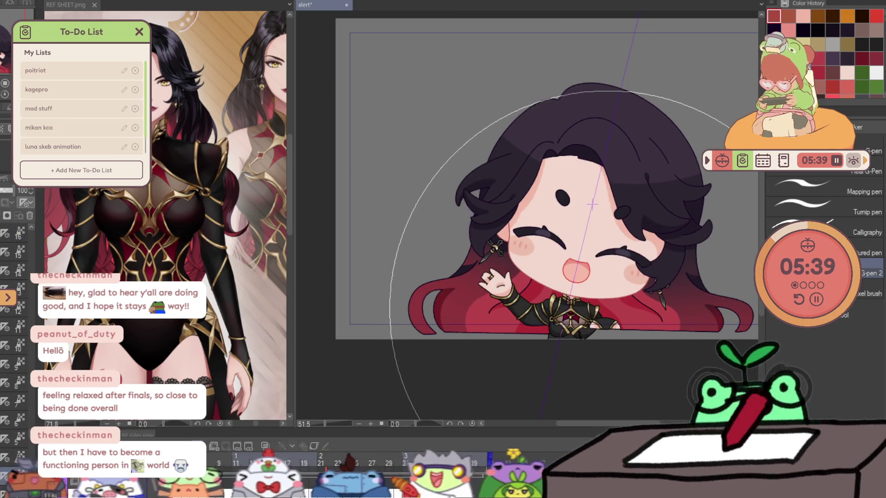
key("Right")
key("Right")
key("Right")
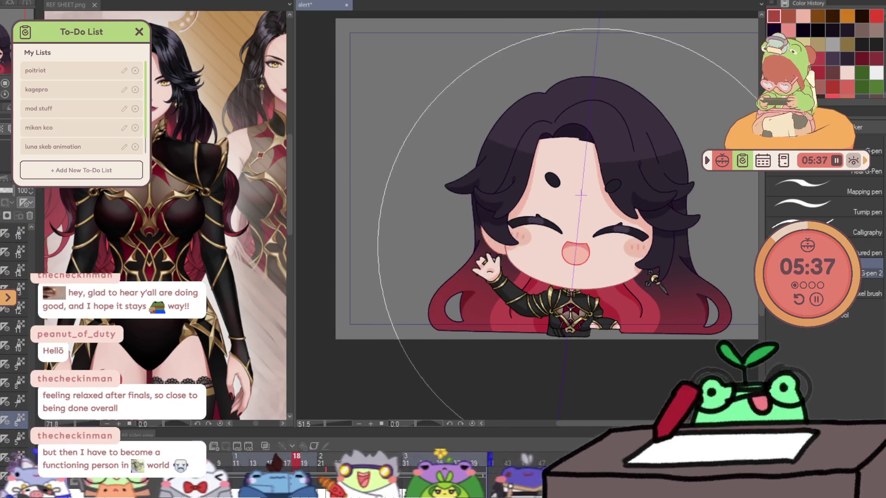
key("Right")
key("Right")
key("Right")
key("Right")
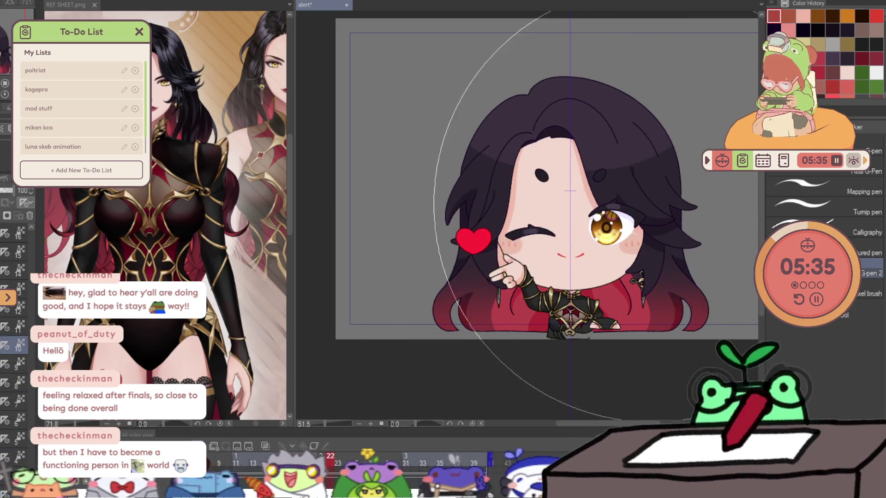
key("Right")
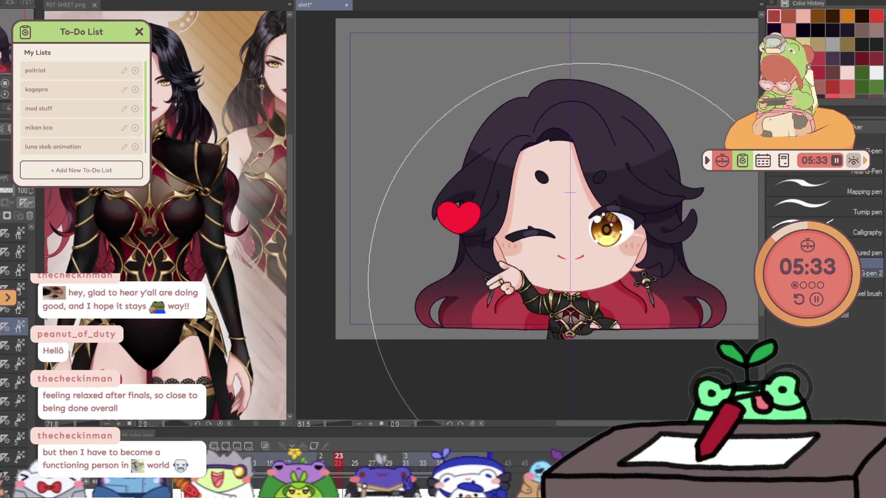
key("Right")
key("Right")
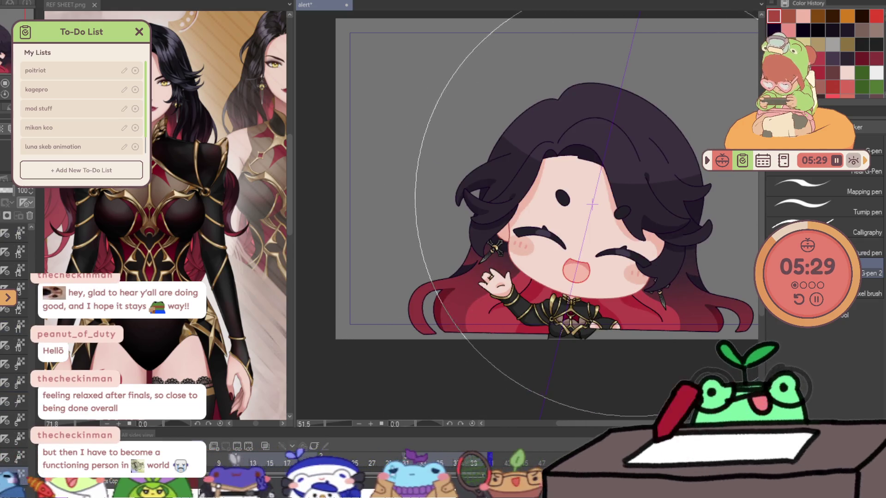
scroll(552, 329, "up", 3)
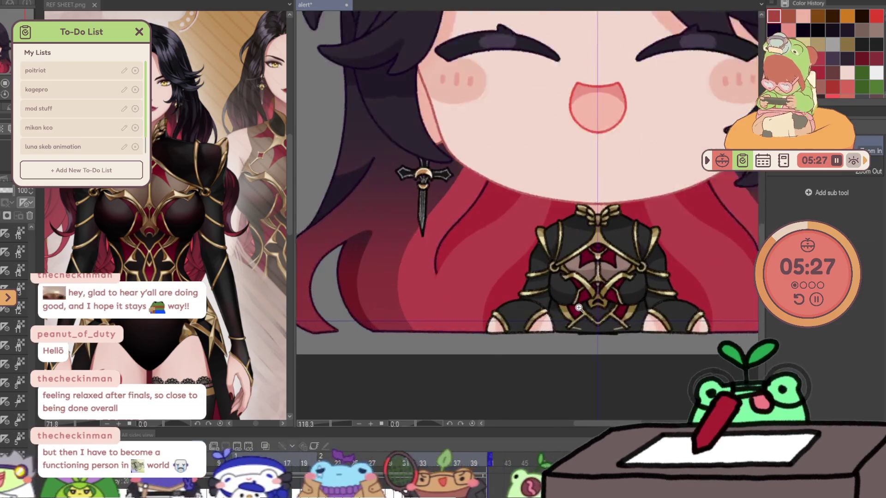
scroll(551, 329, "up", 2)
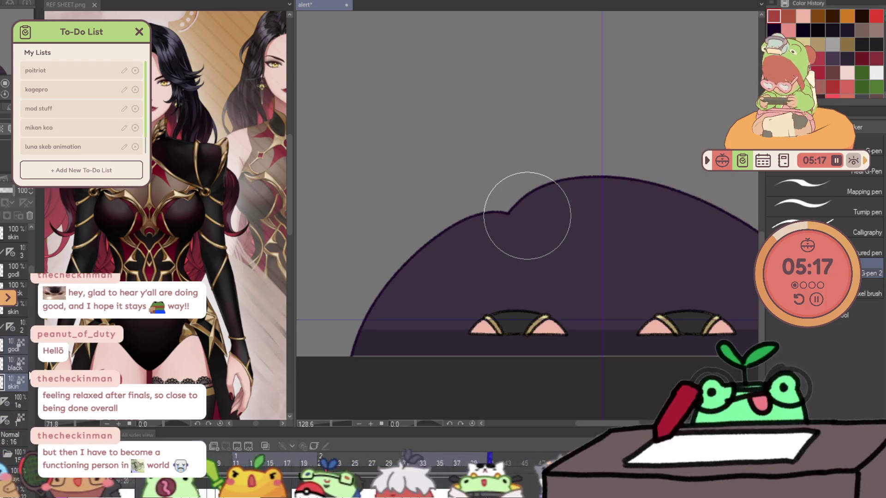
- Enlarge the brush considerably and view the coloured, waving and raised-arm cels in the Layer panel
left_click_drag(568, 340, 557, 370)
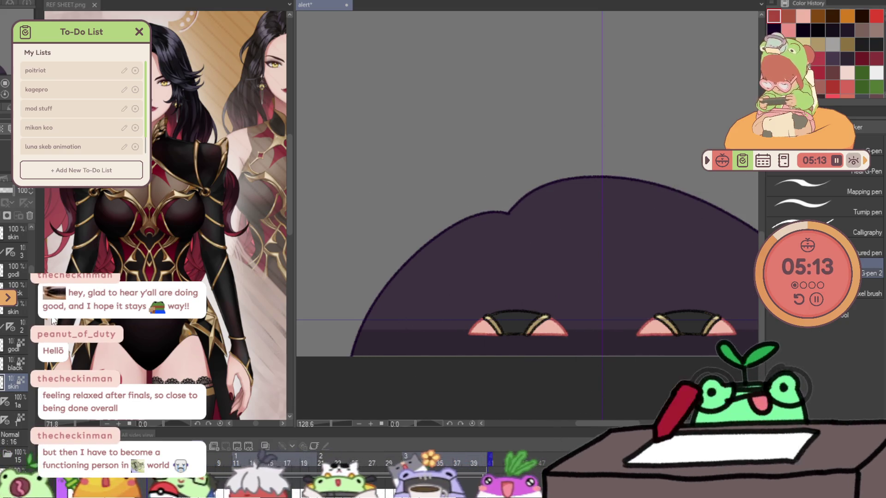
left_click(9, 365)
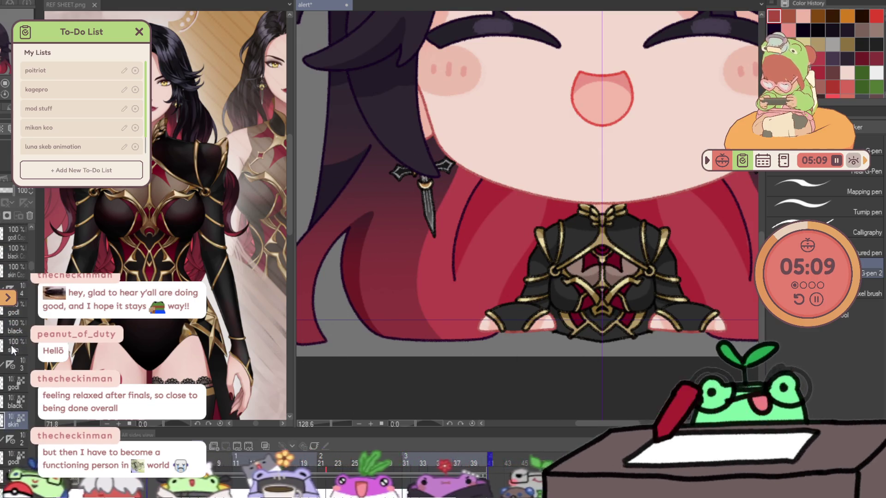
left_click(13, 256)
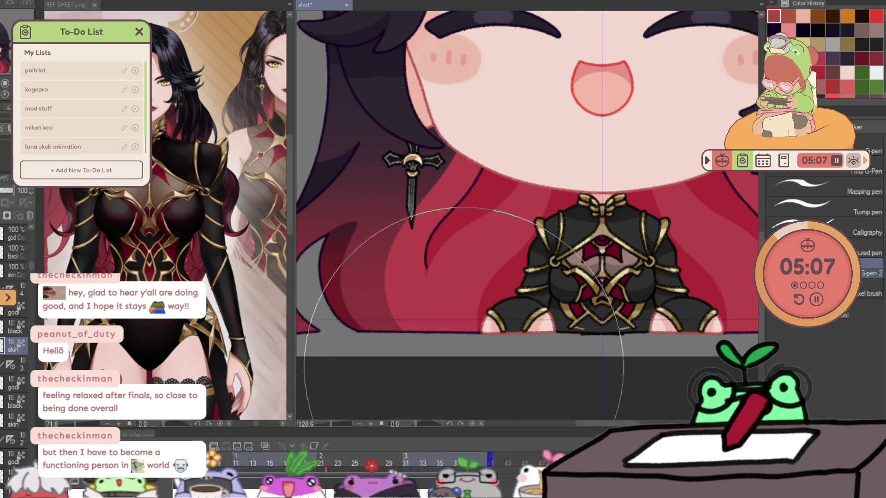
scroll(5, 395, "down", 2)
left_click(7, 392)
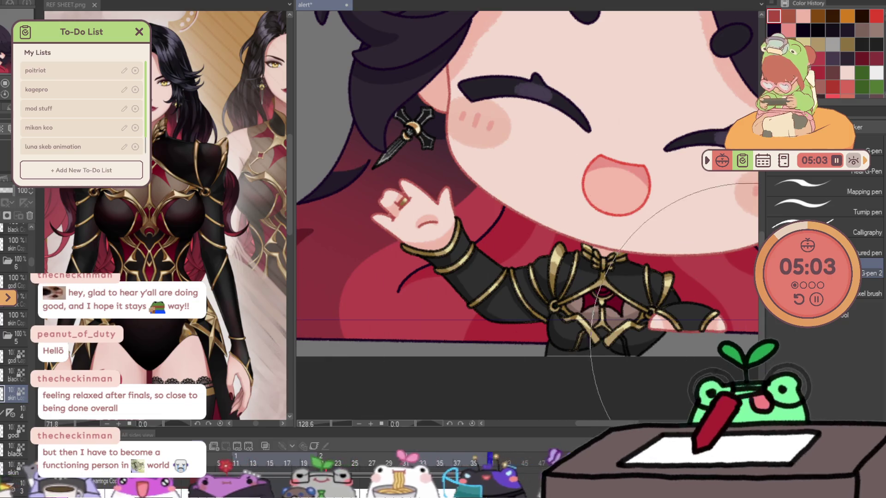
left_click(7, 317)
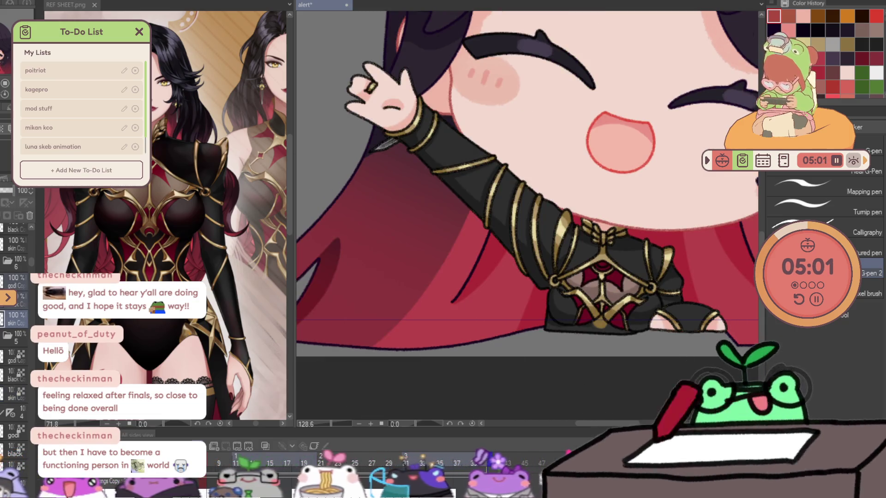
scroll(10, 324, "up", 3)
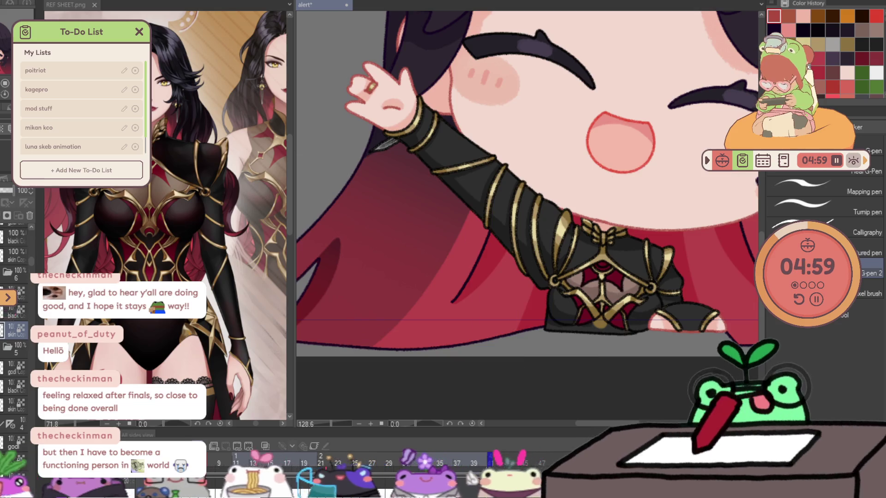
- Click through the remaining cel layers to compare arm heights and hand poses between neighbours
left_click(9, 320)
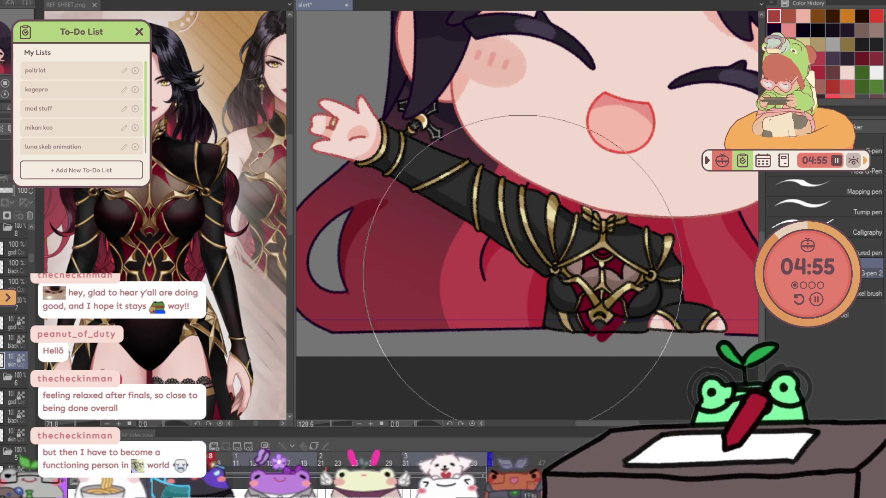
left_click(10, 250)
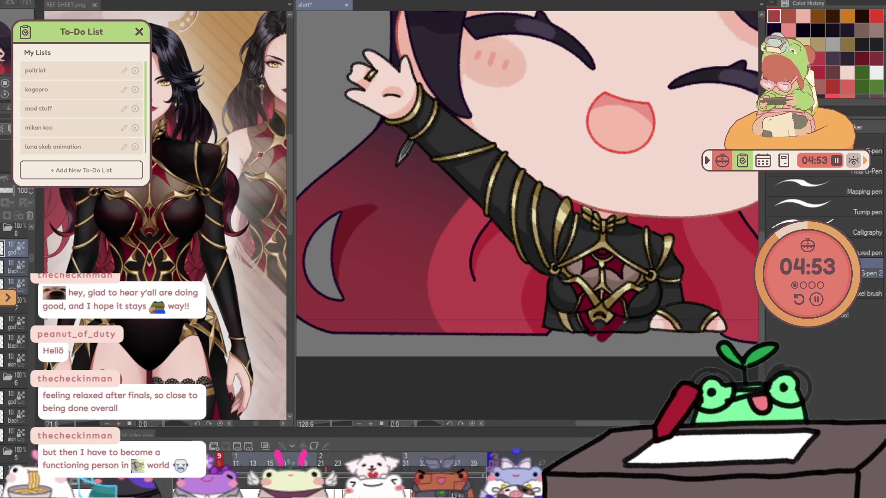
left_click(11, 285)
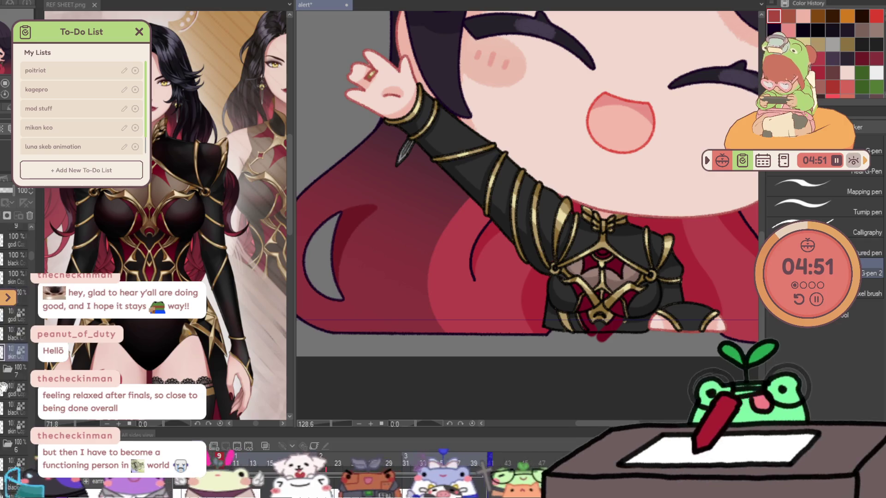
left_click(5, 222)
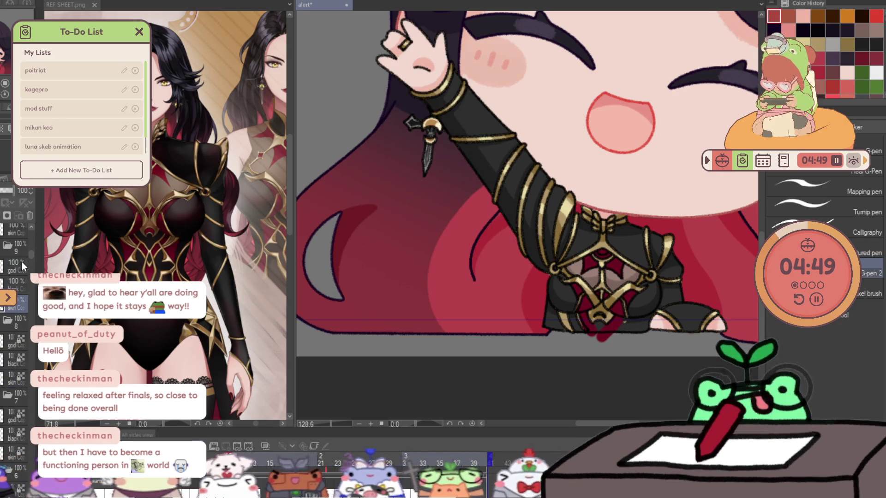
left_click(7, 311)
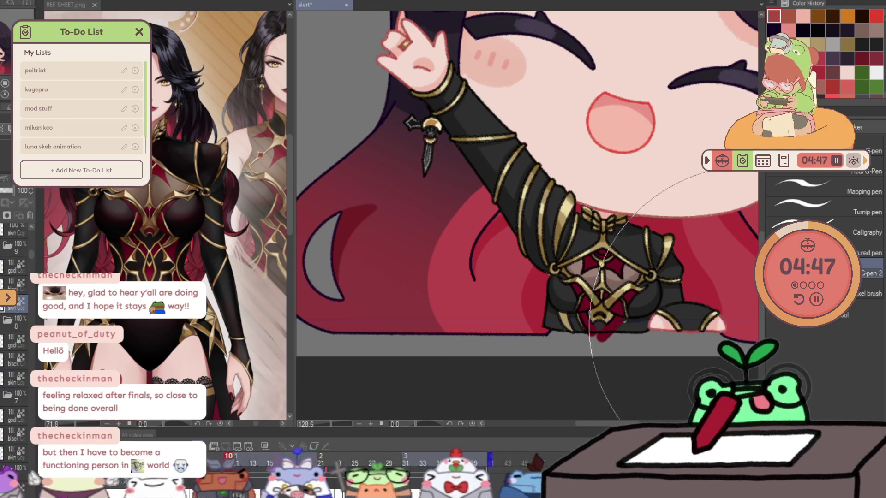
scroll(9, 356, "up", 1)
left_click(9, 358)
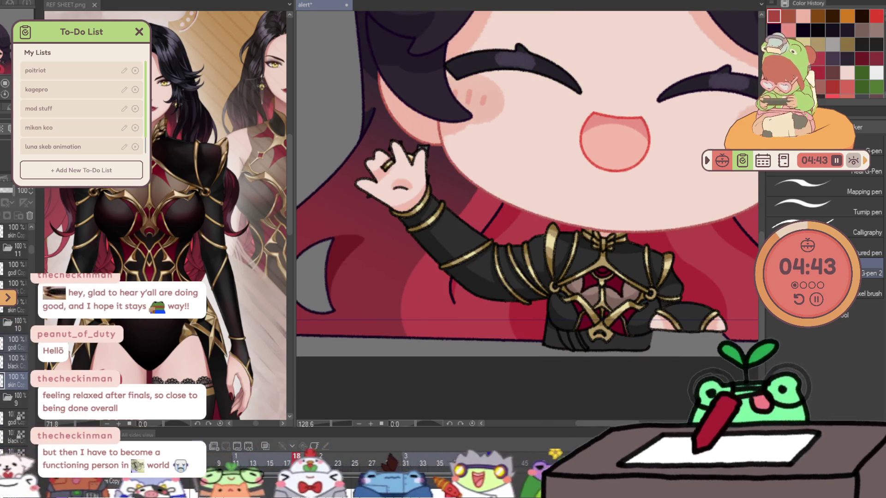
scroll(8, 368, "up", 1)
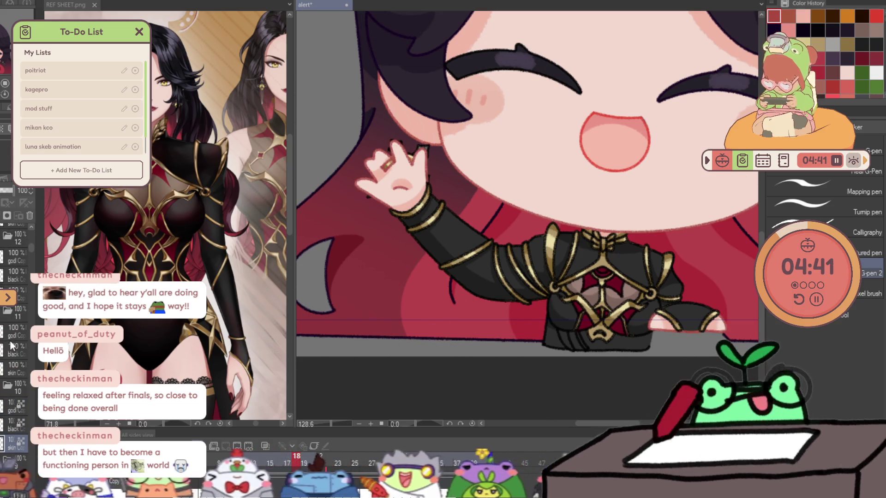
left_click(8, 377)
left_click(10, 360)
left_click(18, 365)
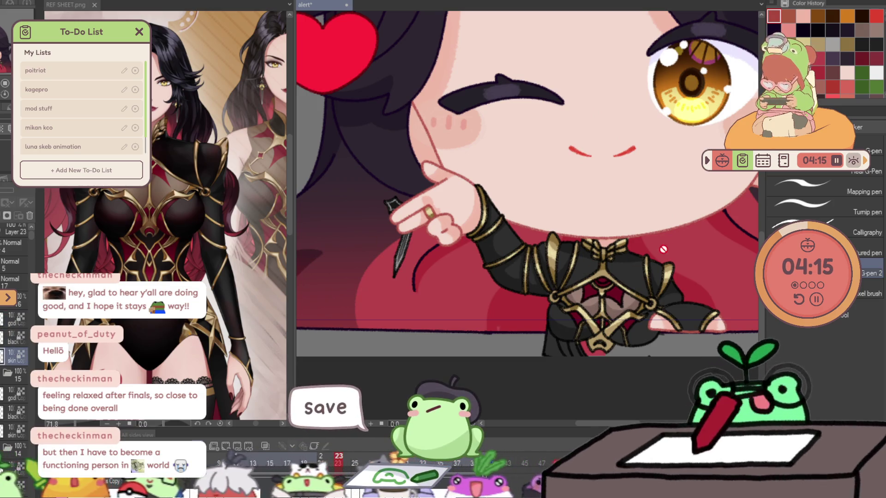
scroll(638, 279, "down", 2)
scroll(634, 305, "down", 2)
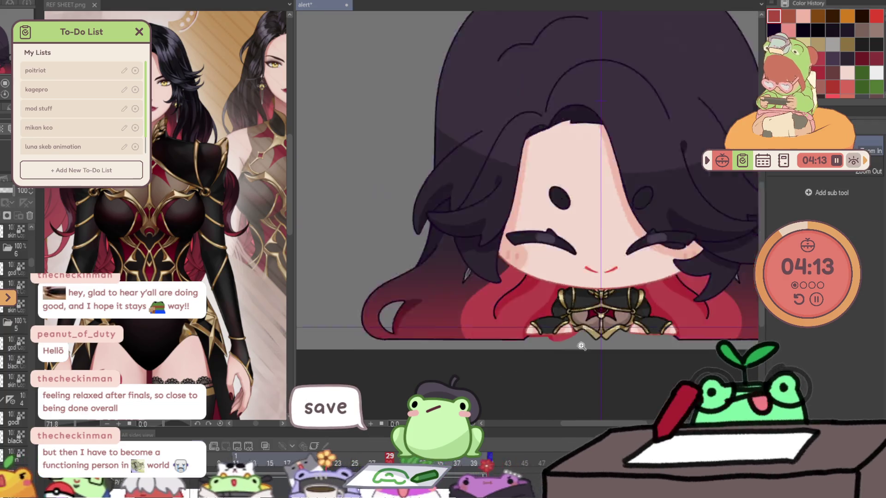
scroll(628, 338, "down", 2)
scroll(632, 338, "up", 2)
scroll(562, 328, "up", 1)
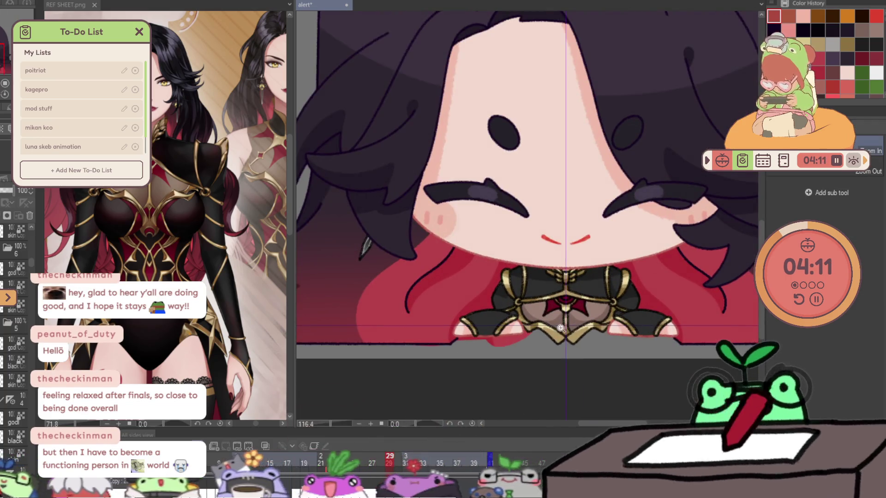
- Return to the early peeking frame and hide layers so only the dark hair mound and fingertips show
key("p")
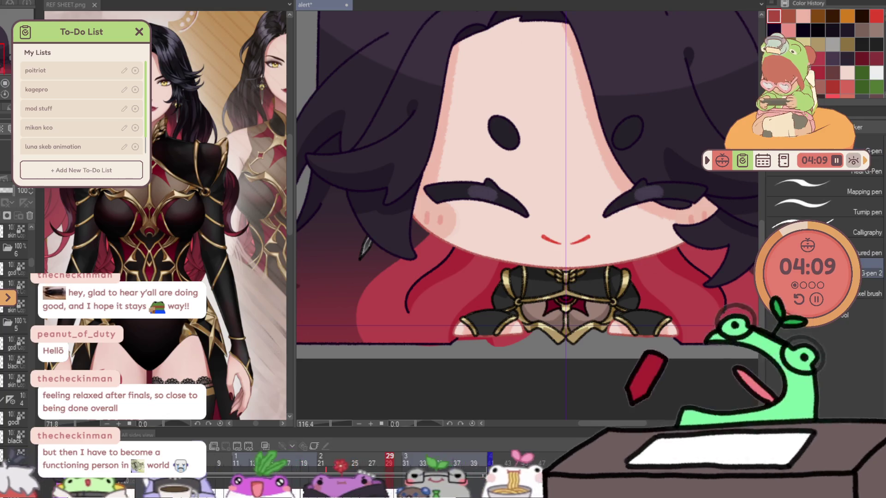
key("Right")
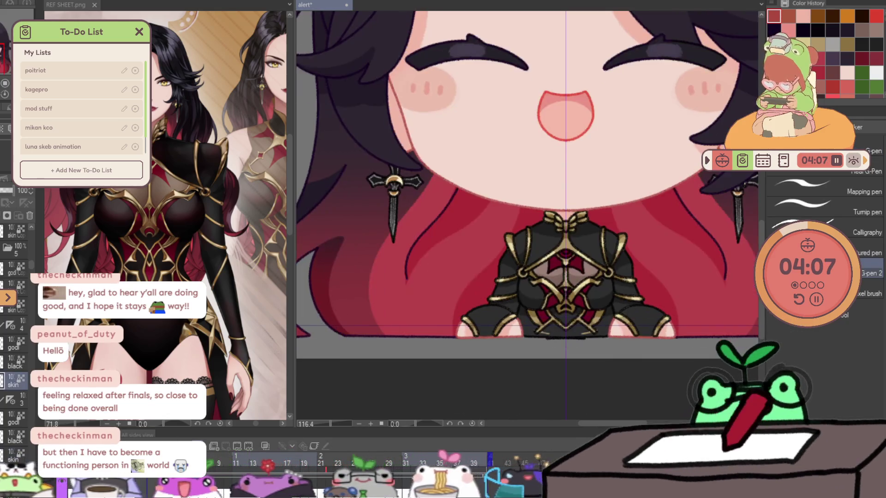
scroll(15, 332, "down", 3)
scroll(15, 419, "down", 2)
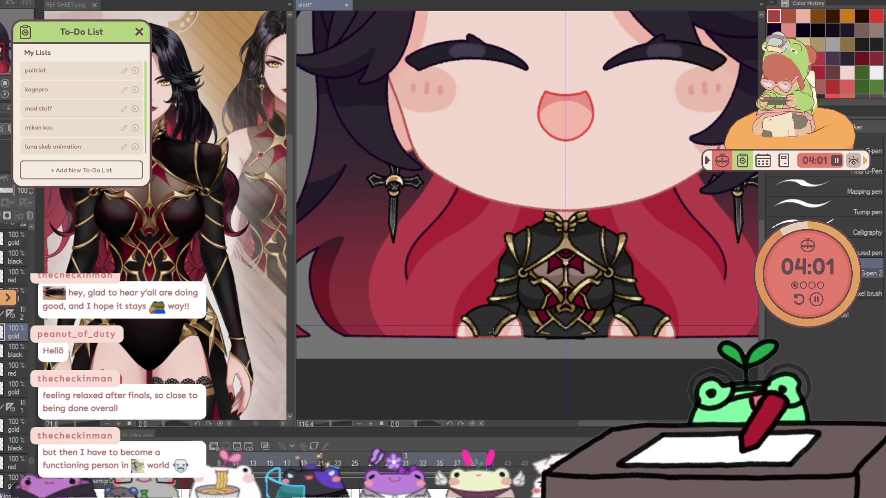
scroll(14, 332, "down", 3)
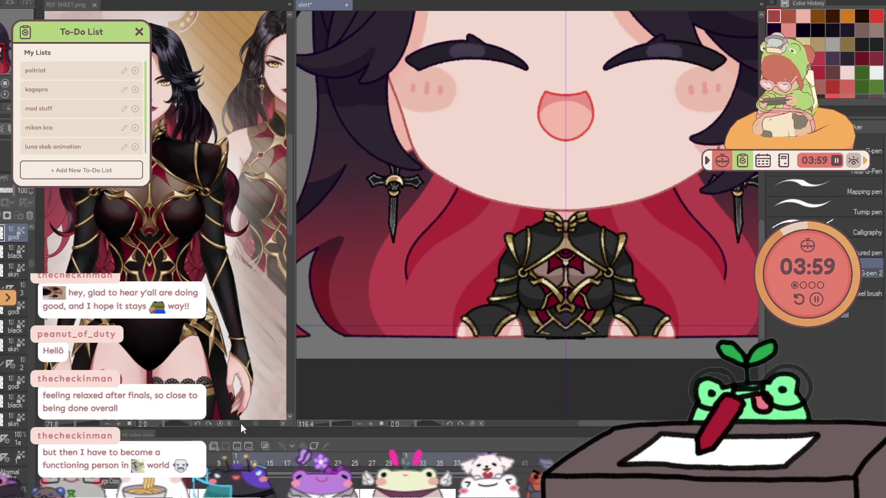
left_click(5, 232)
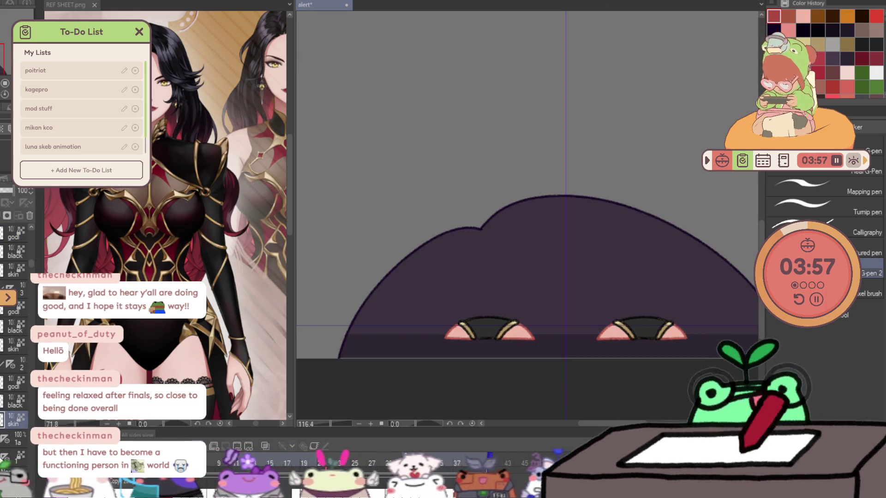
scroll(427, 341, "up", 3)
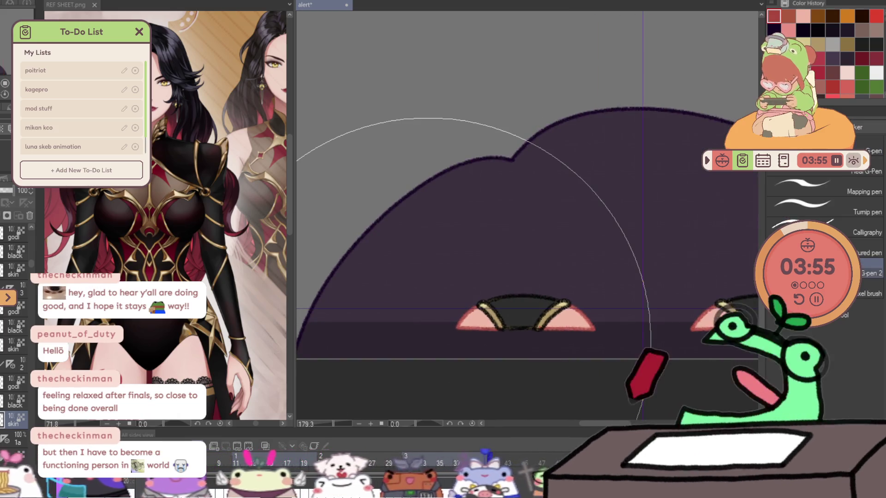
- Save the animation file with Ctrl+S, leaving the hair-silhouette frame unchanged
key("ctrl+s")
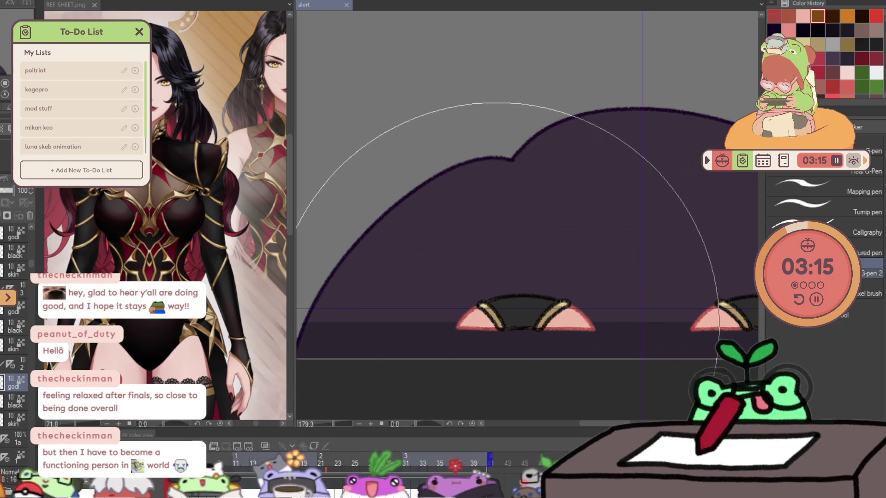
scroll(502, 311, "down", 2)
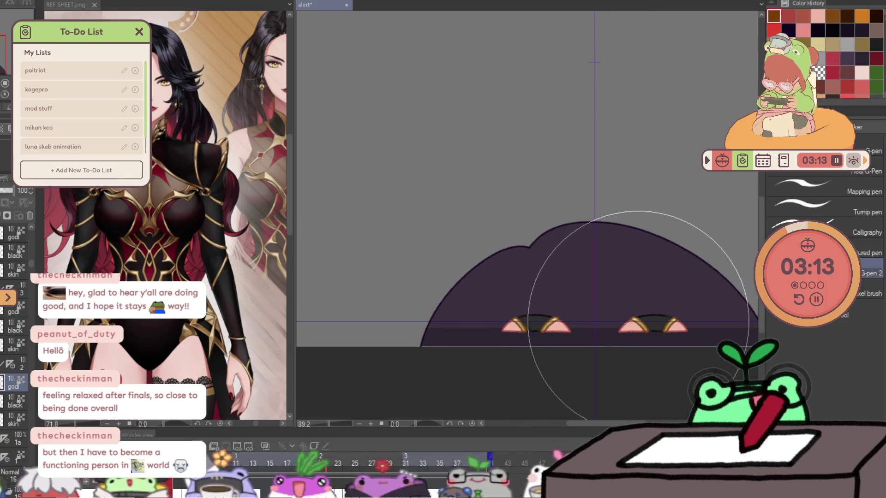
- Step from the hair-only frame through the full character to the raised-arm wave frames, panning the arm into view
key("ctrl+z")
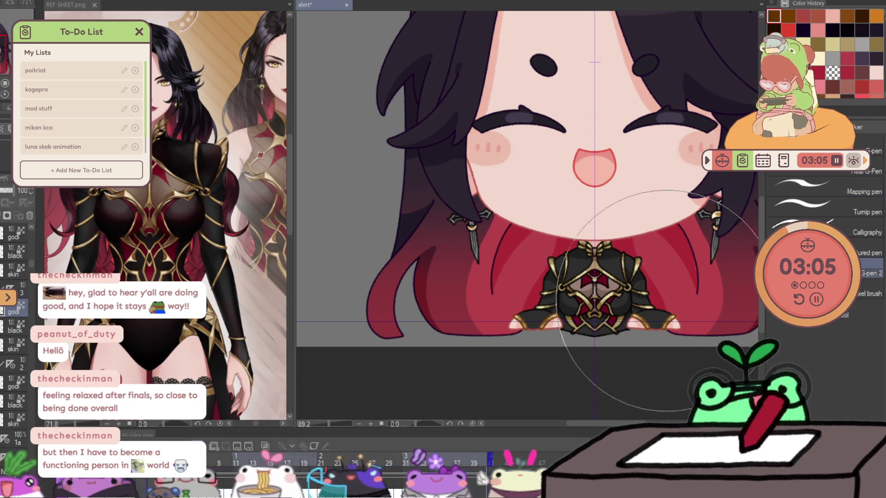
key("Left")
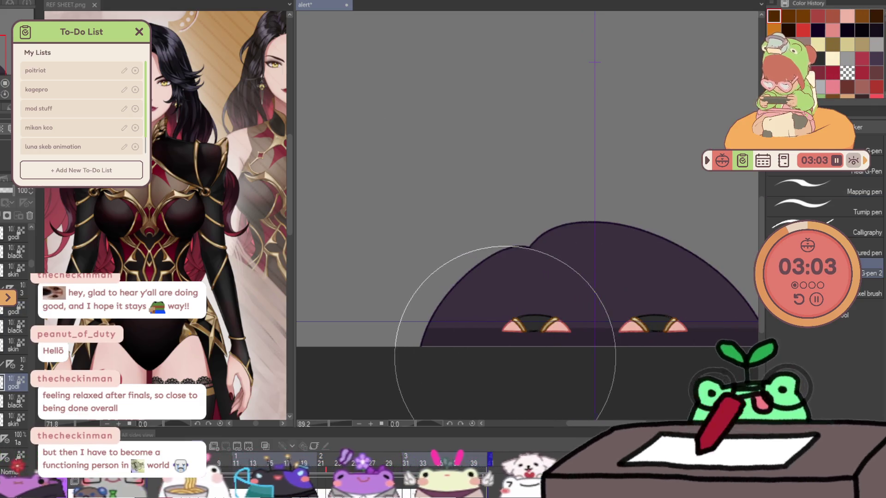
key("Right")
key("Right")
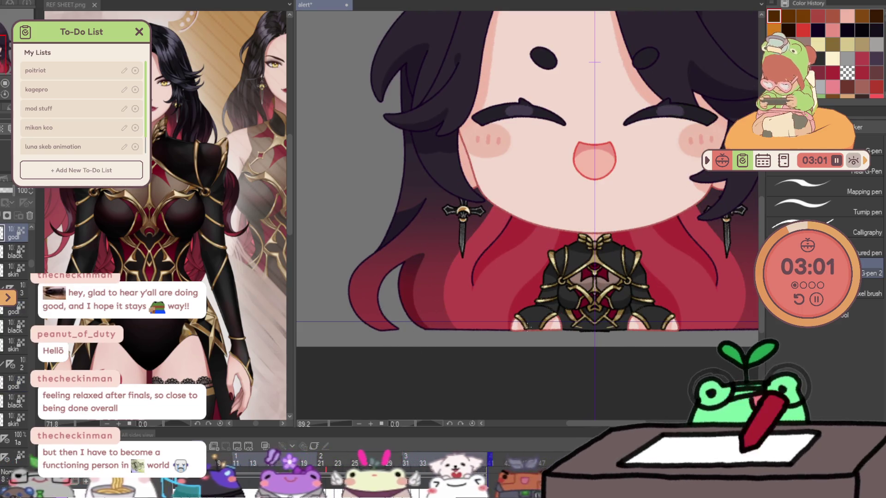
key("Right")
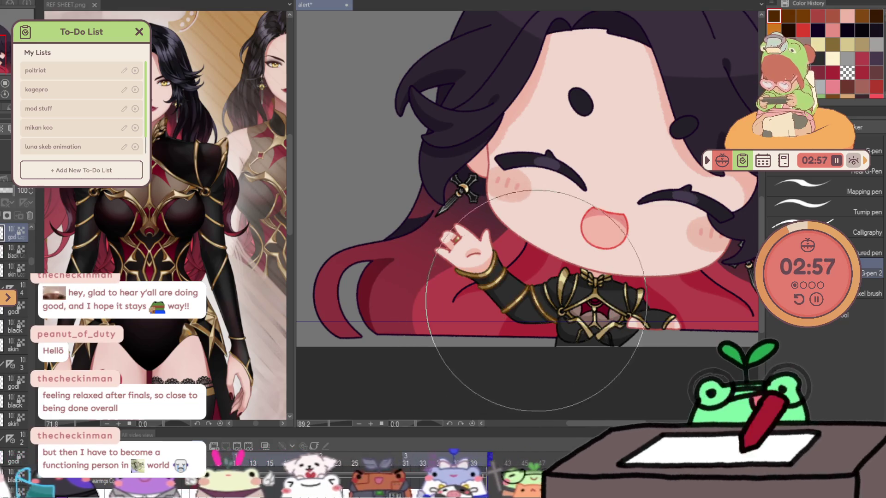
key("Right")
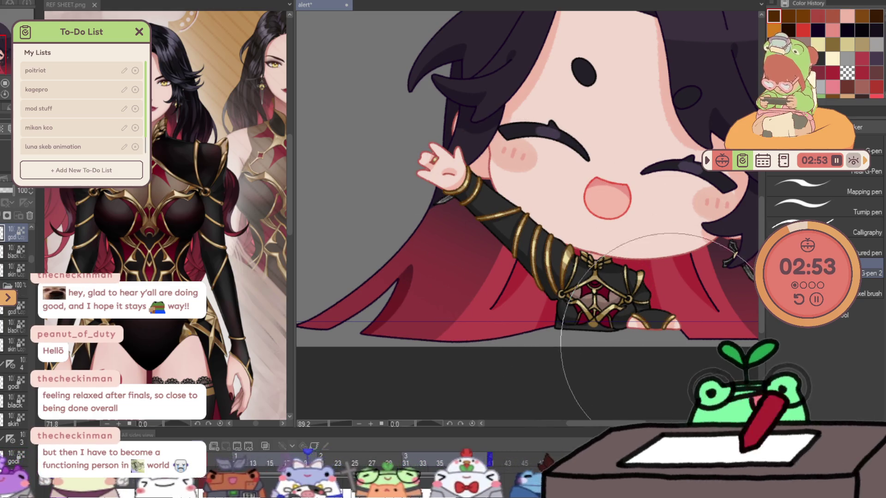
left_click_drag(691, 304, 630, 341)
- Advance frame by frame through the rest of the waving sequence
key("Right")
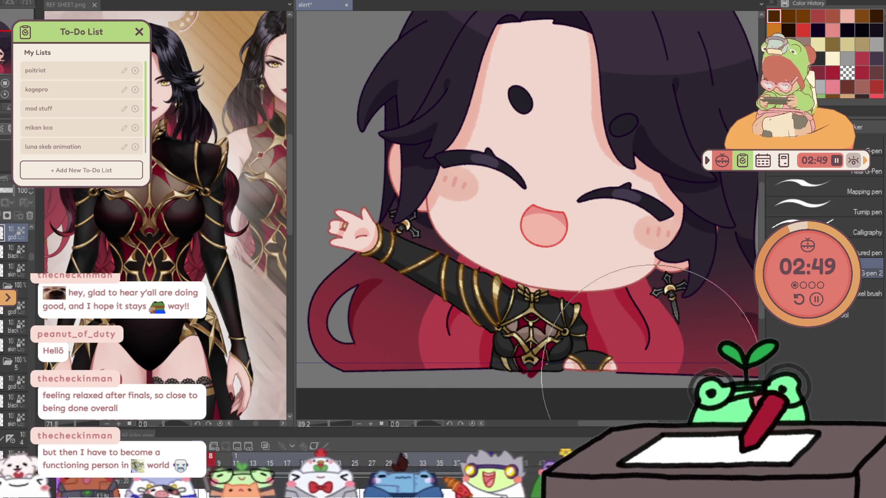
key("Right")
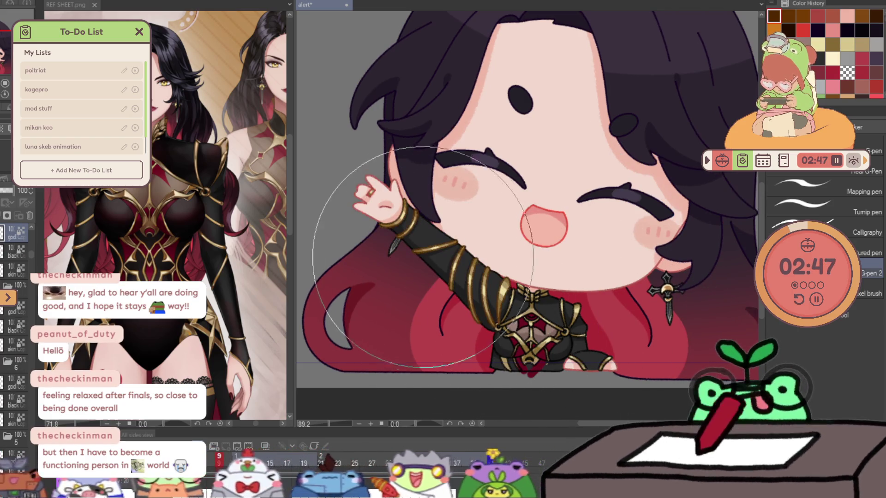
key("Right")
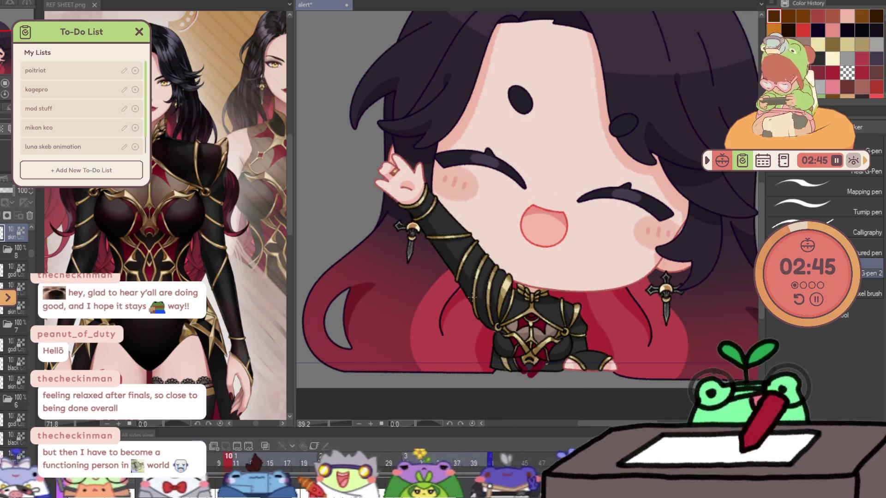
key("Right")
key("Right")
key("Right")
key("Right")
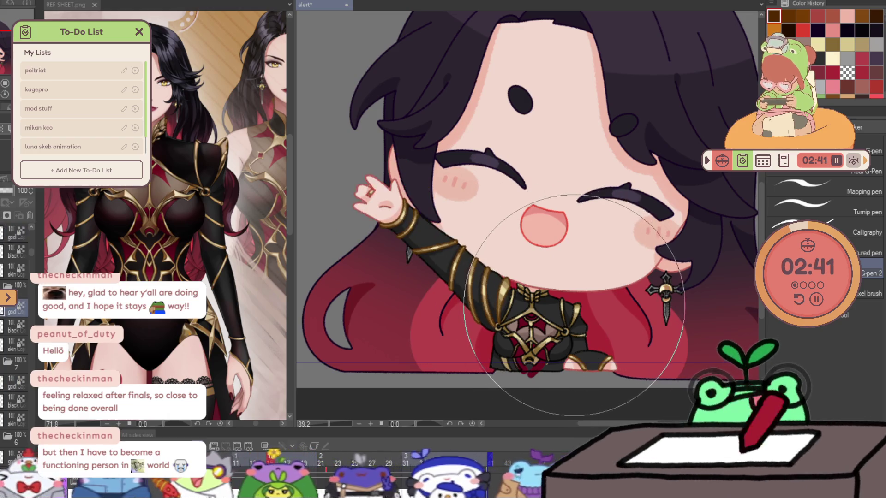
key("Right")
key("Right")
key("Right")
key("Right")
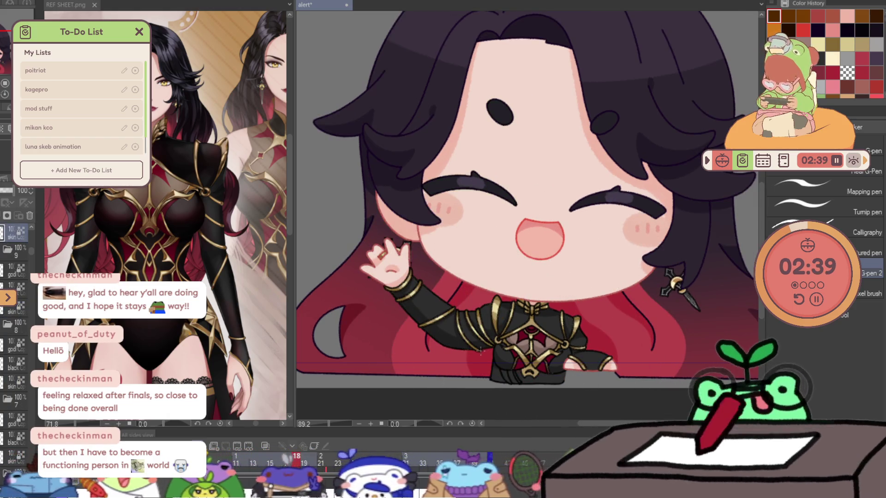
key("Right")
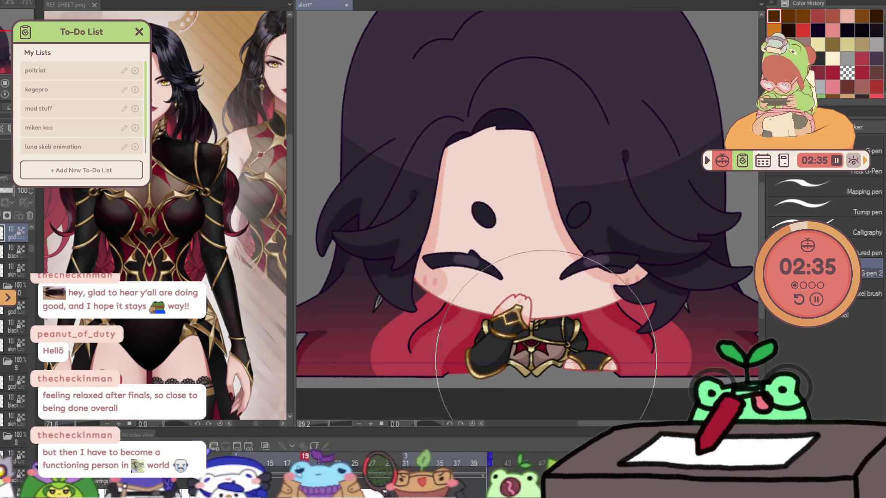
- Review the head-bob, wink, heart and closed-eyes frames, then scrub the playhead through the later frames
key("Right")
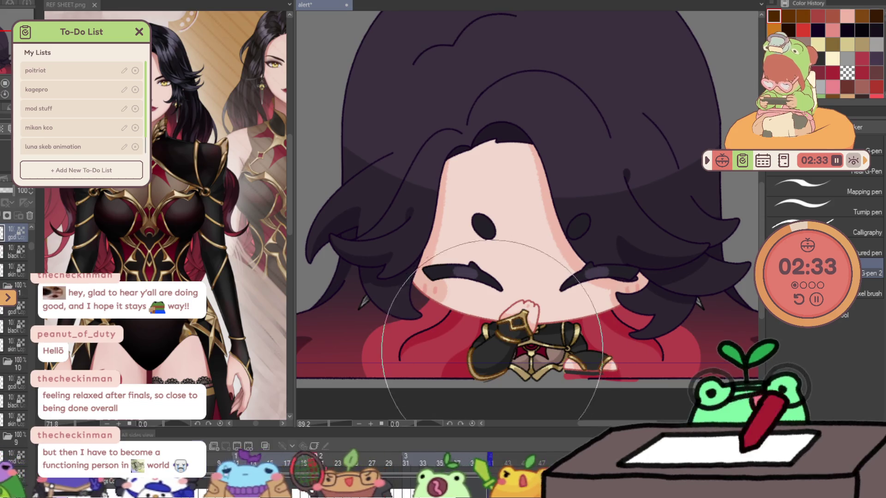
key("Right")
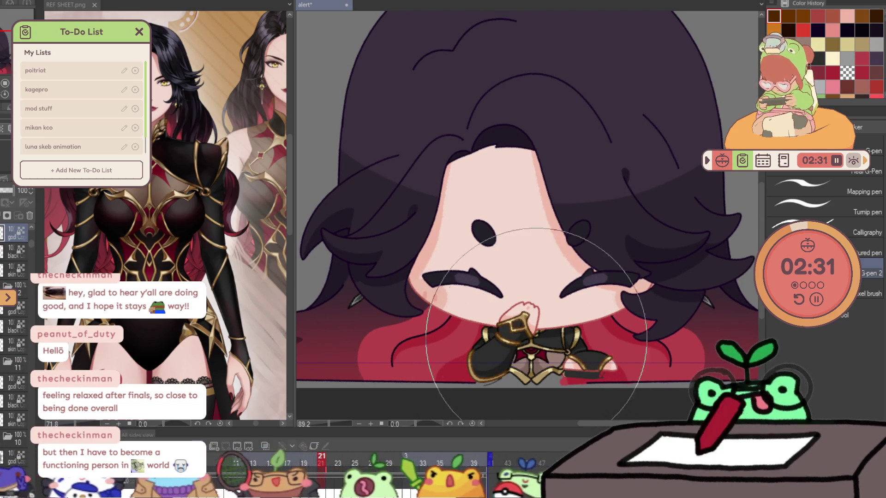
key("Right")
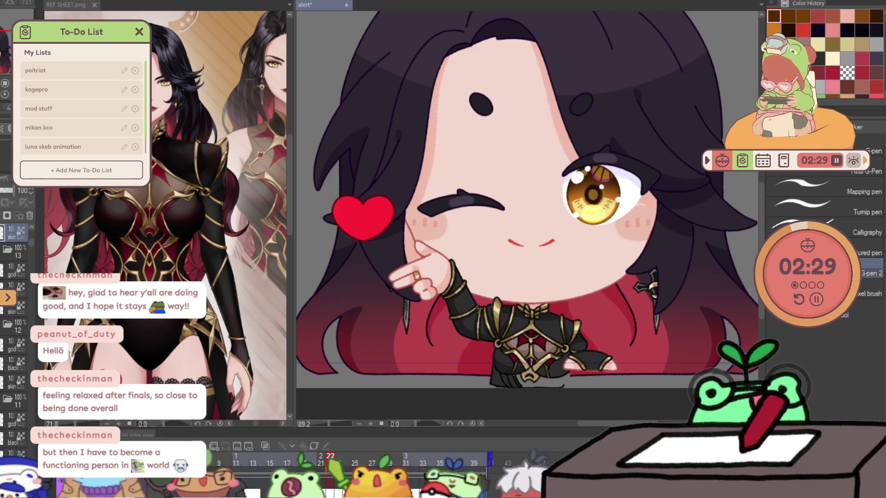
key("Right")
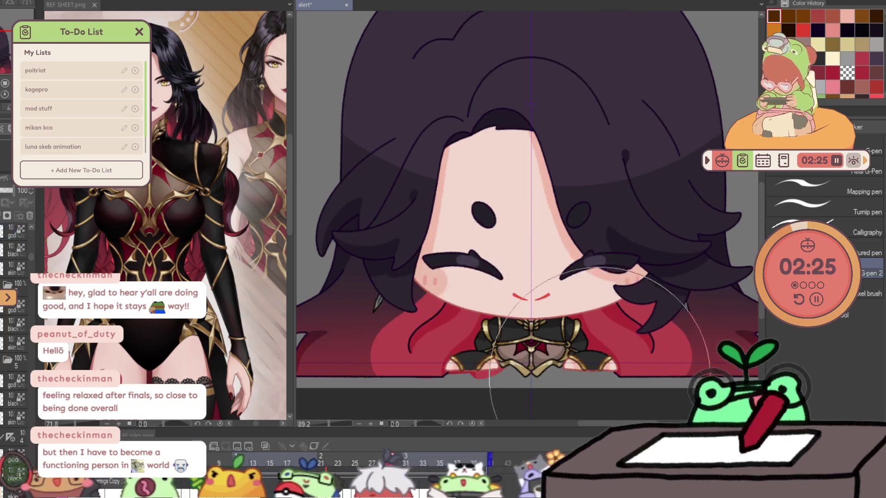
key("Right")
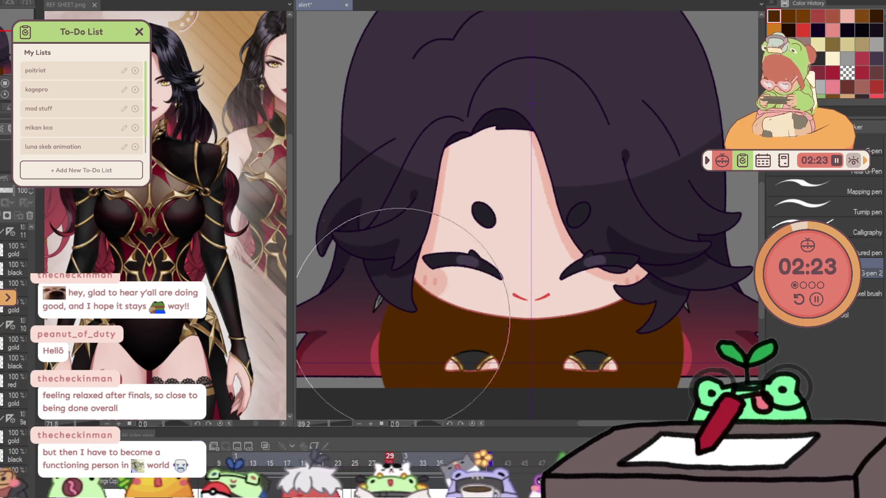
scroll(29, 310, "down", 3)
scroll(29, 310, "down", 1)
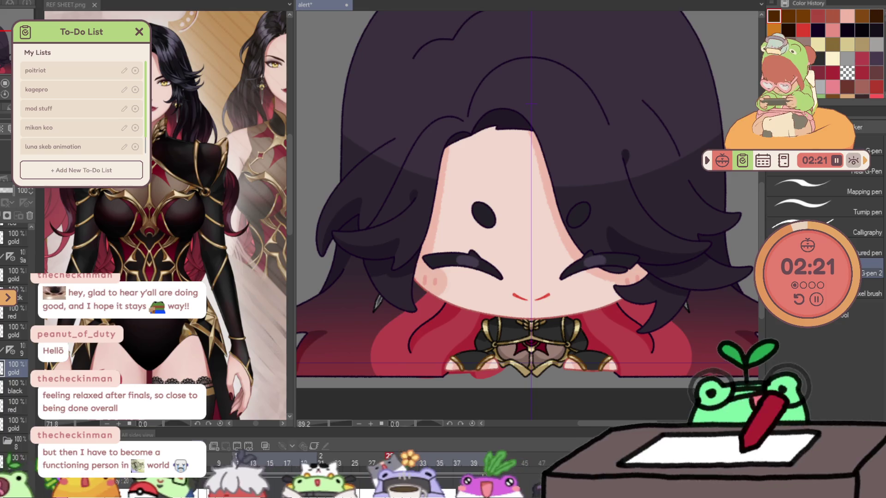
left_click_drag(390, 464, 440, 458)
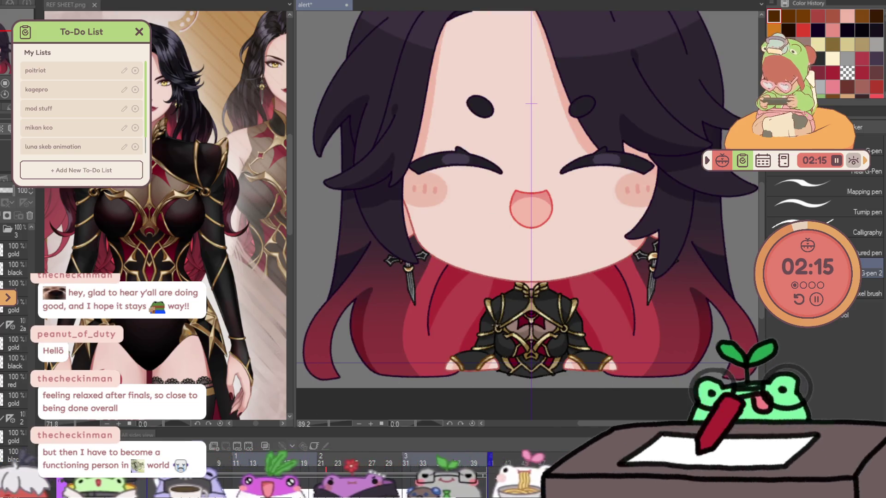
scroll(25, 260, "down", 2)
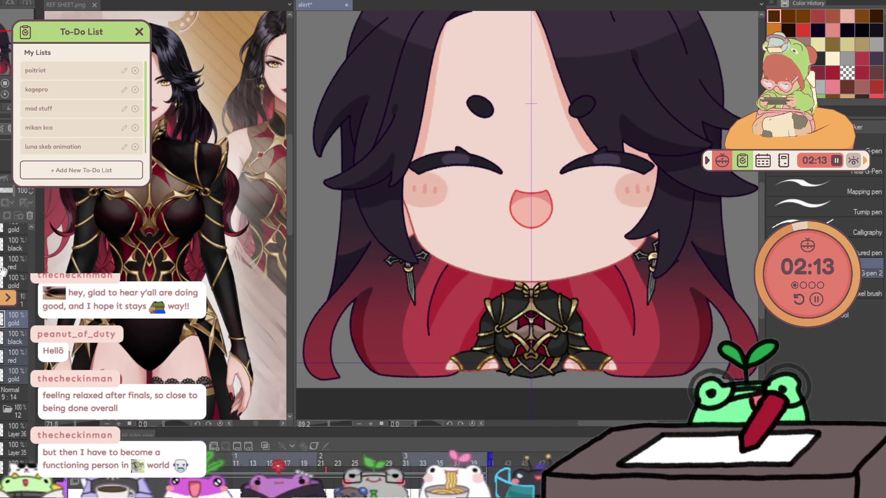
scroll(25, 260, "up", 3)
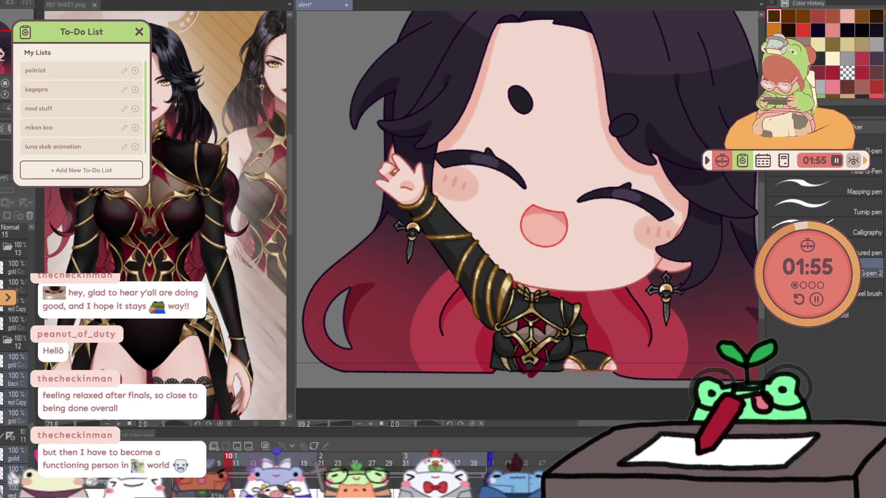
scroll(5, 345, "down", 5)
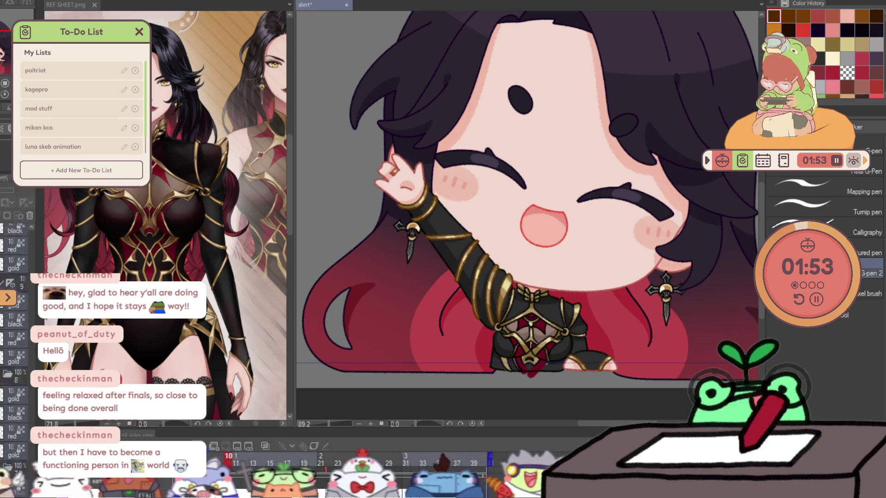
scroll(5, 345, "down", 2)
scroll(5, 345, "down", 3)
scroll(5, 345, "down", 2)
scroll(5, 345, "down", 3)
- Switch the canvas to the smiling arms-down frame via its layer in the Layer panel
left_click(5, 345)
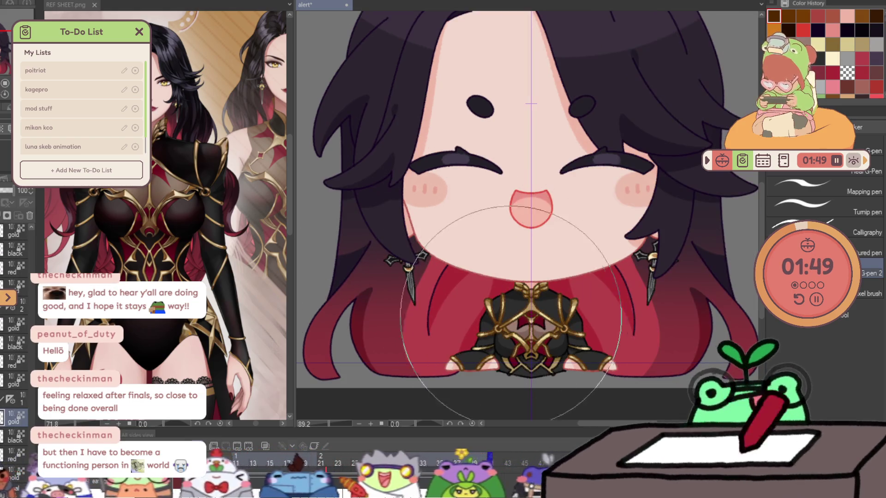
scroll(601, 355, "down", 3)
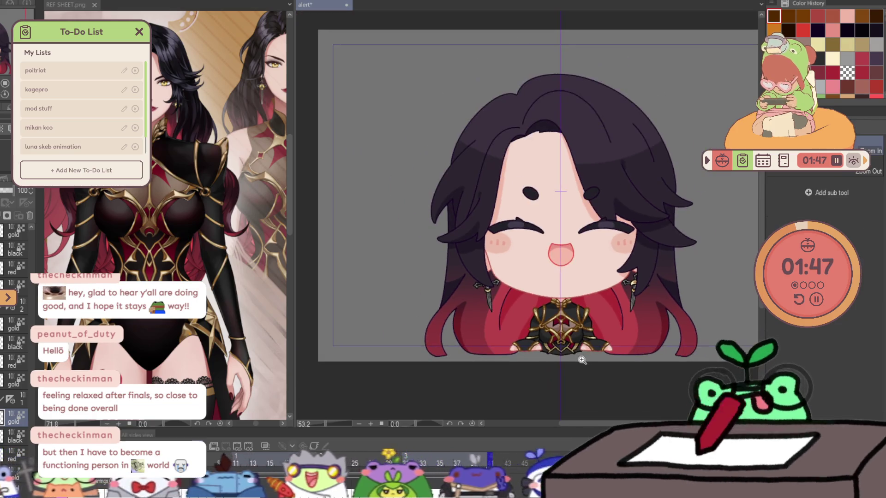
scroll(601, 355, "up", 3)
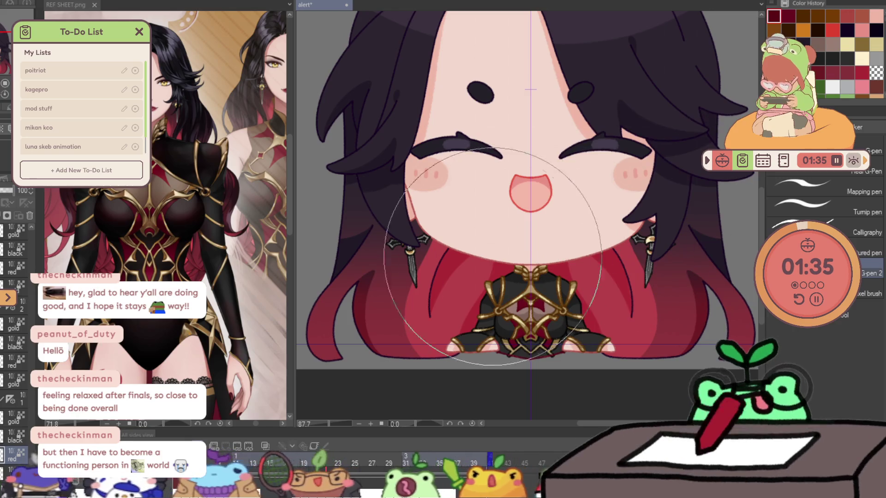
key("Right")
key("Right")
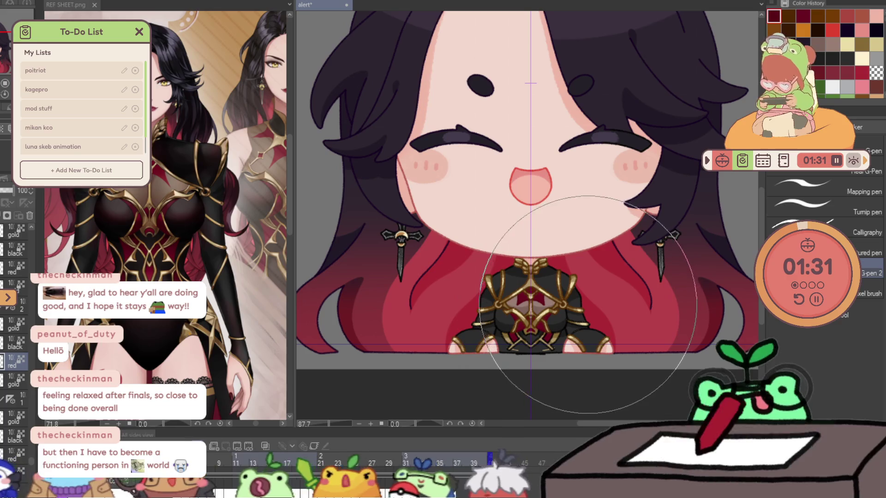
key("Right")
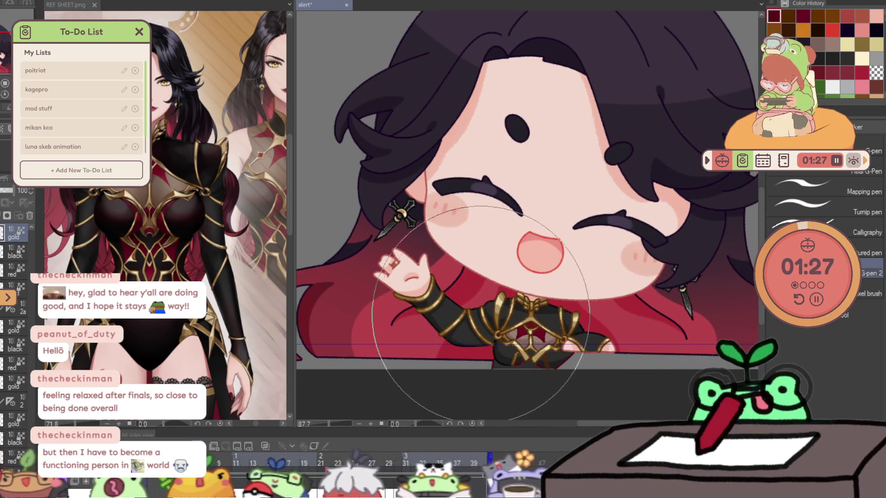
key("Right")
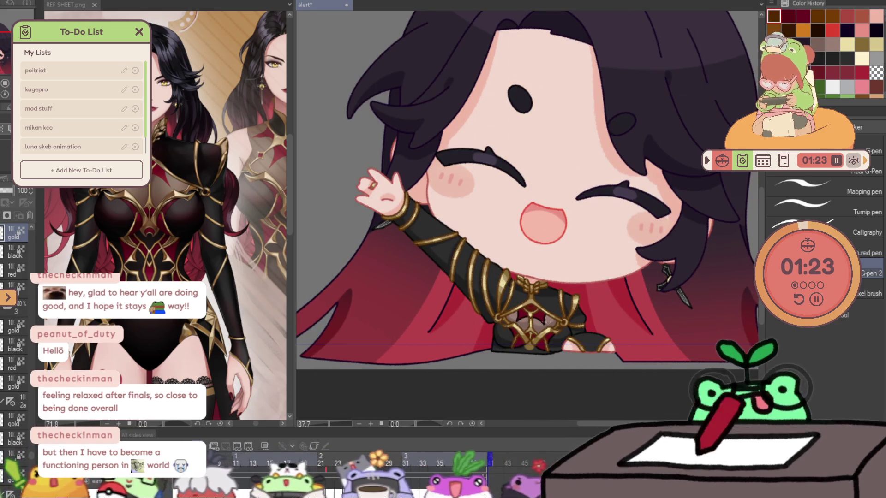
key("Right")
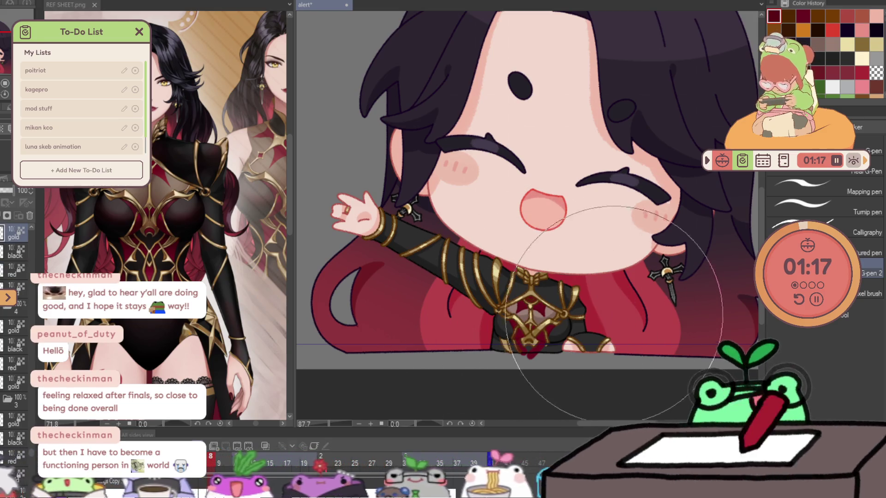
key("Right")
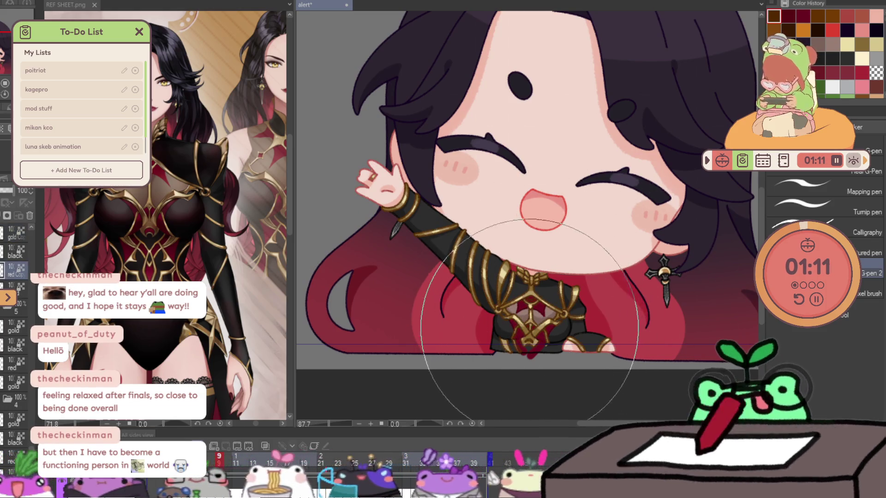
key("Right")
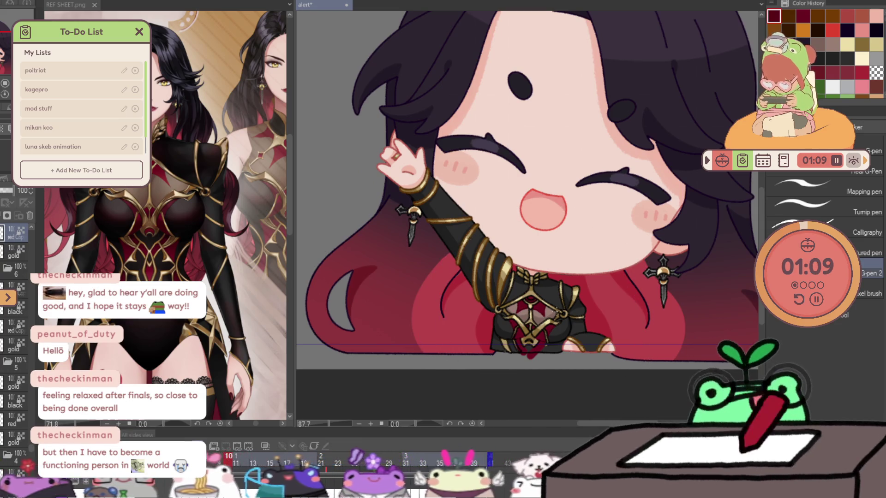
key("Right")
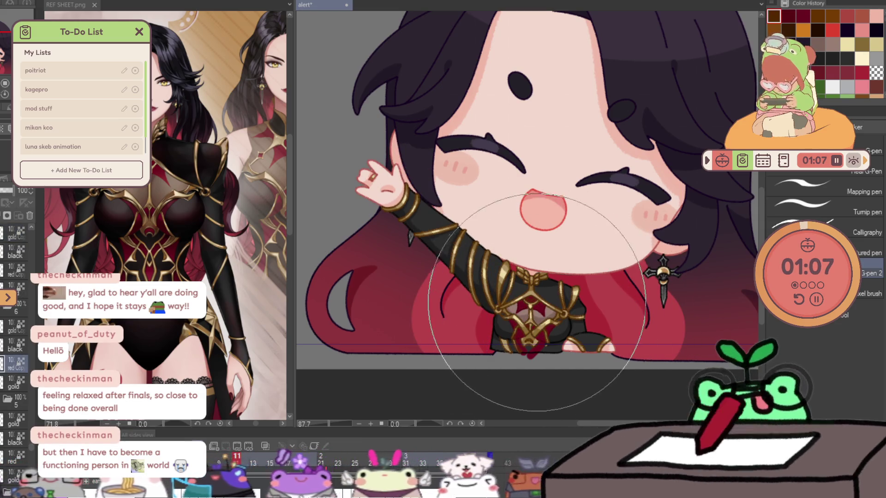
key("Right")
key("Right")
key("Right")
key("Right")
key("Right")
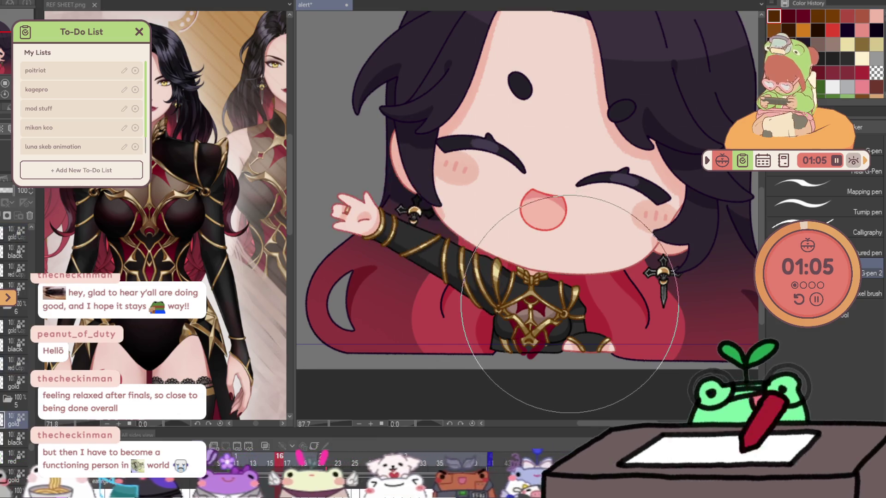
key("Right")
key("Right")
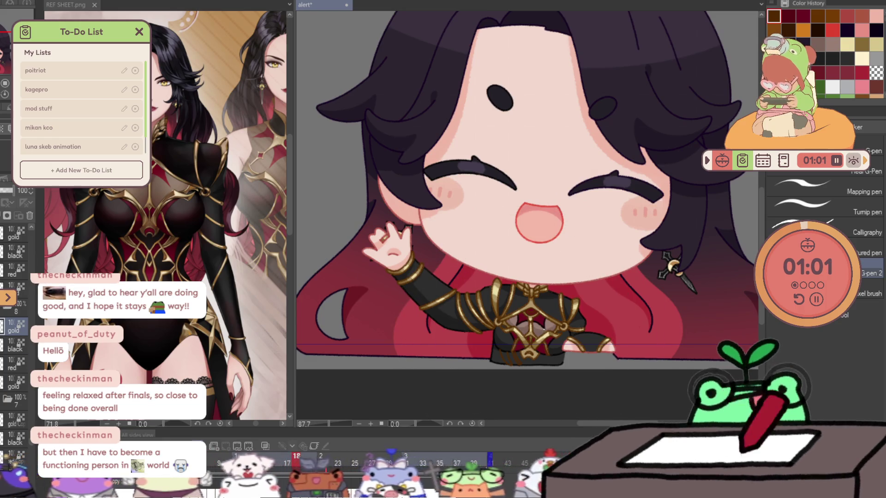
key("Right")
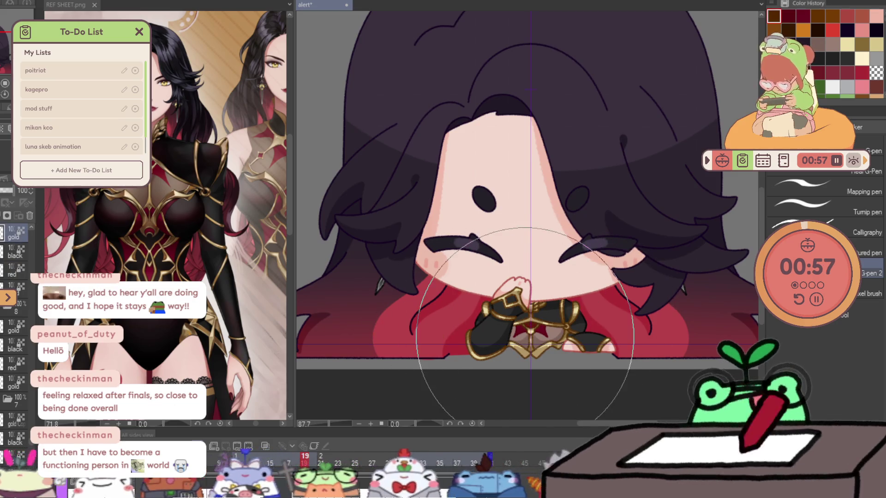
key("Right")
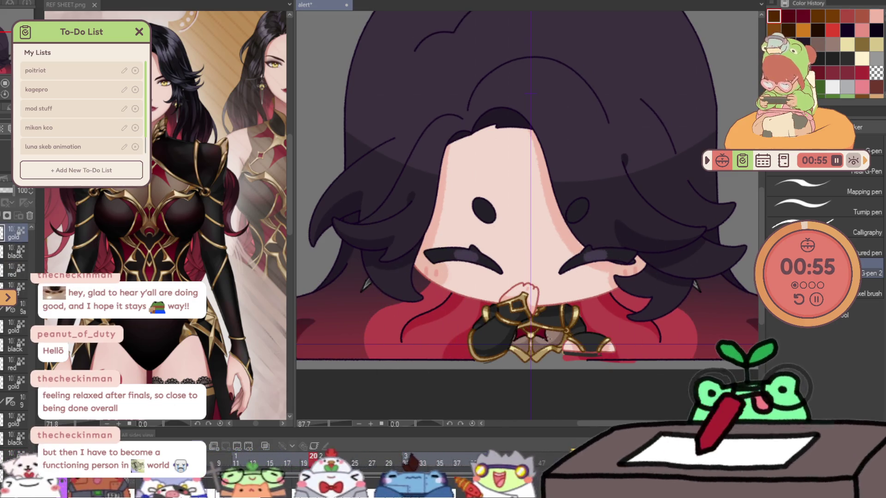
key("Right")
key("Right")
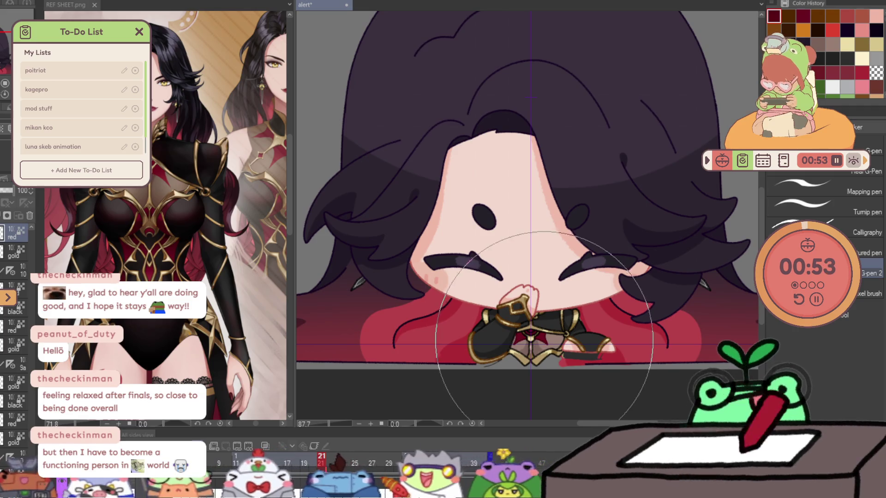
key("Right")
key("Right")
key("Left")
key("Right")
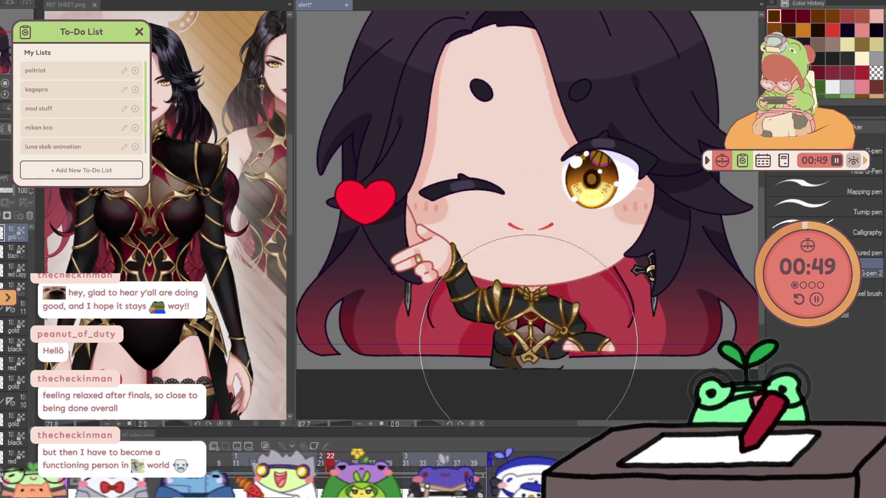
key("Left")
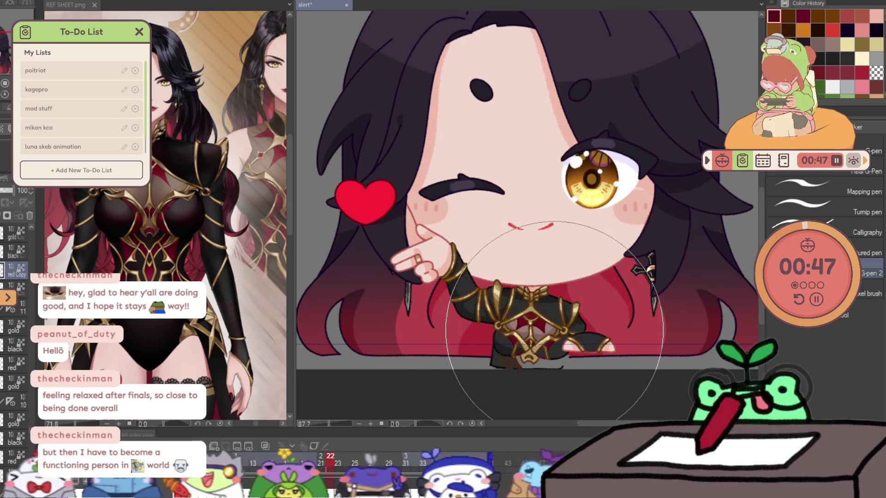
key("Right")
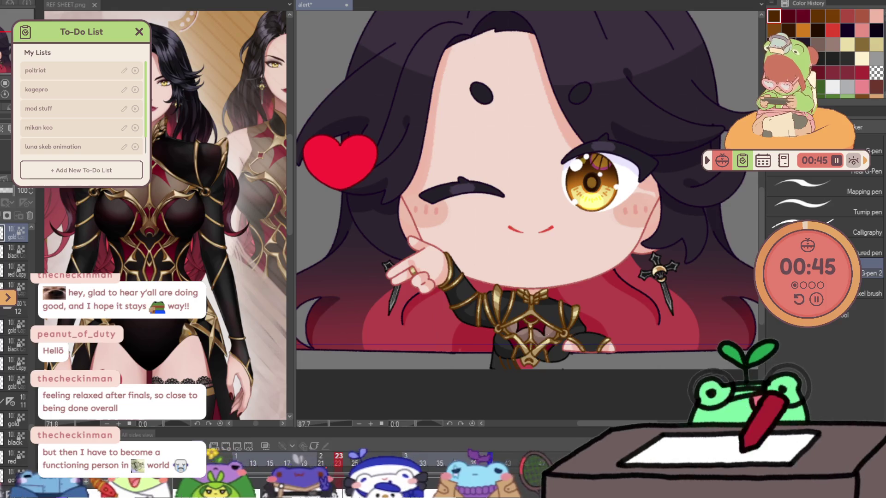
key("Right")
key("Right")
key("Right")
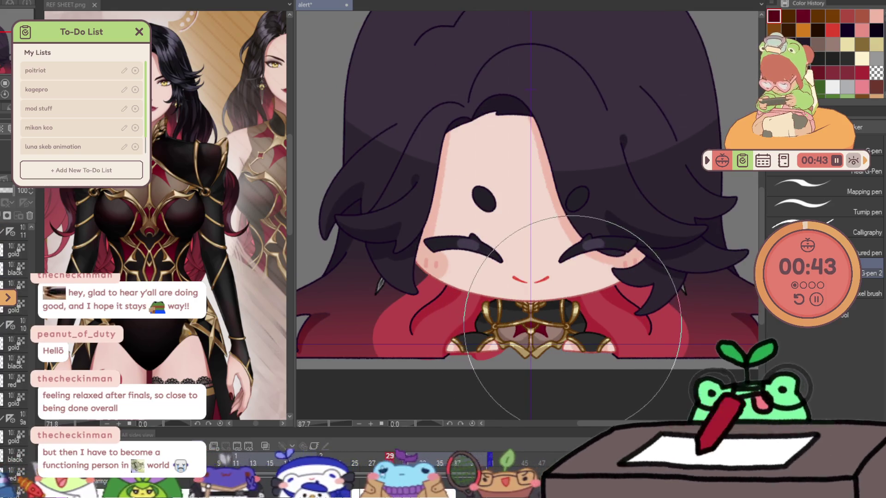
key("Right")
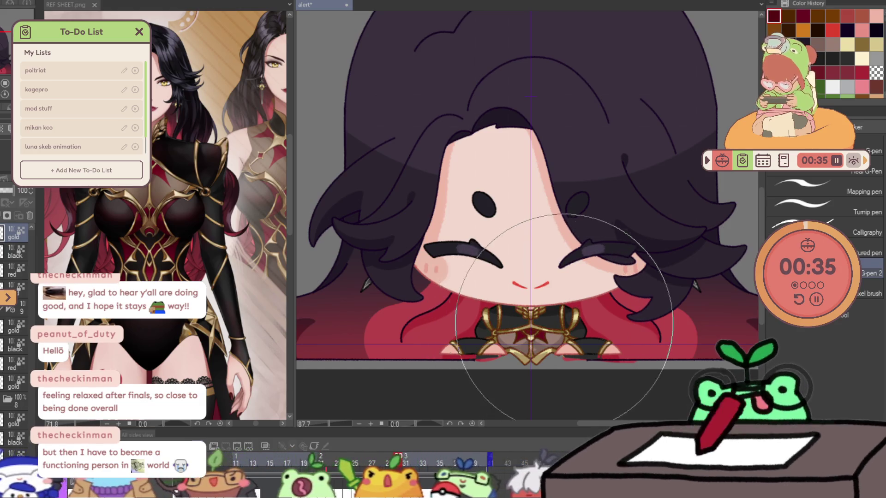
key("Right")
key("Right")
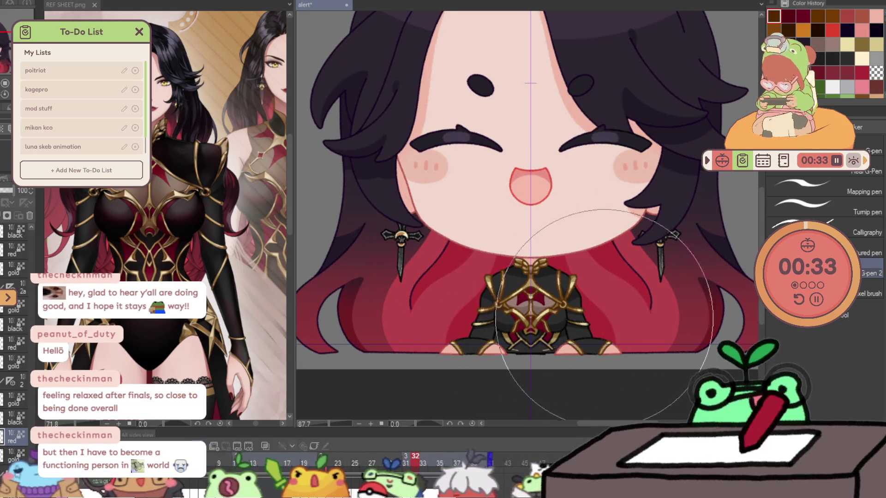
key("Right")
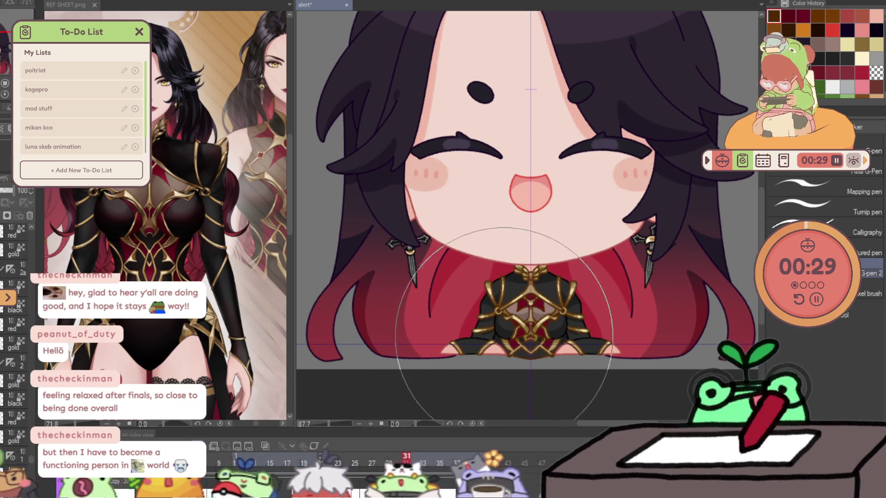
key("Right")
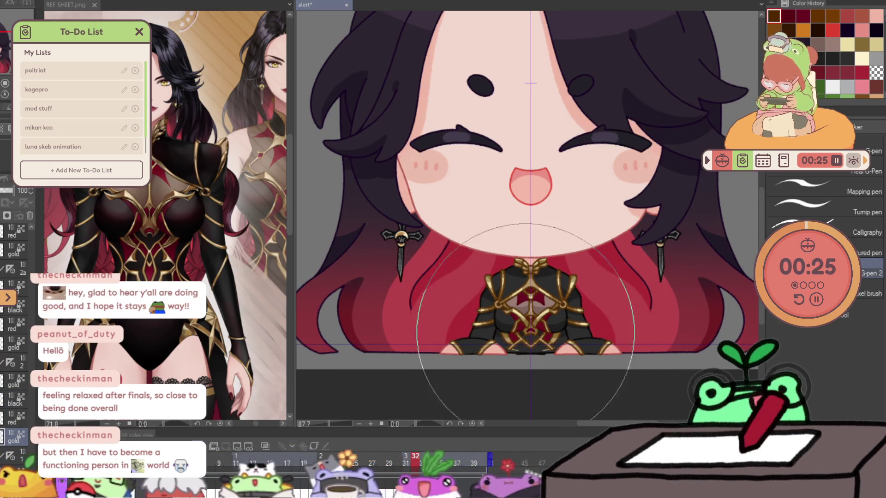
key("space")
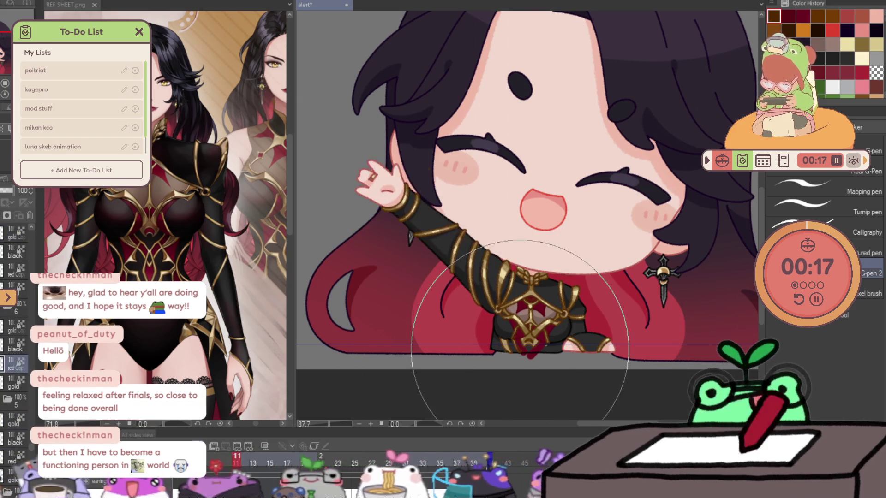
key("ctrl+space")
- Repaint the chest jewel's pink highlight dark red, check it across frames, and save the file
left_click_drag(530, 319, 562, 222)
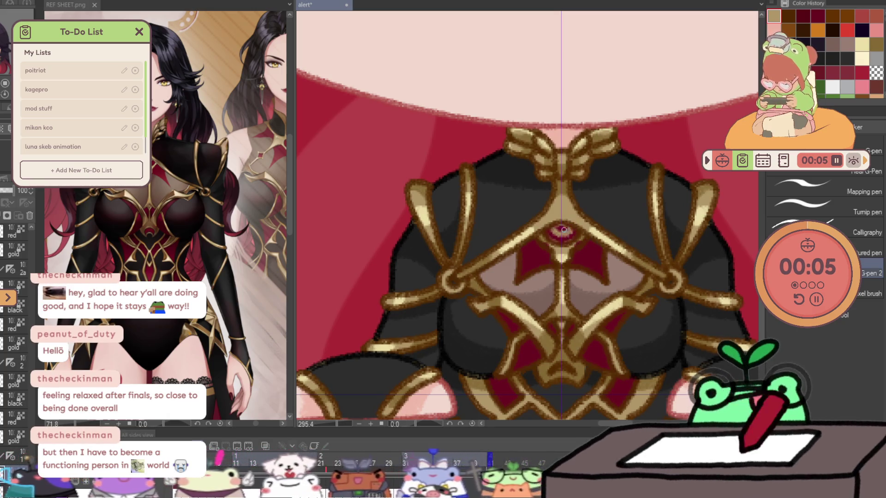
left_click_drag(567, 230, 551, 231)
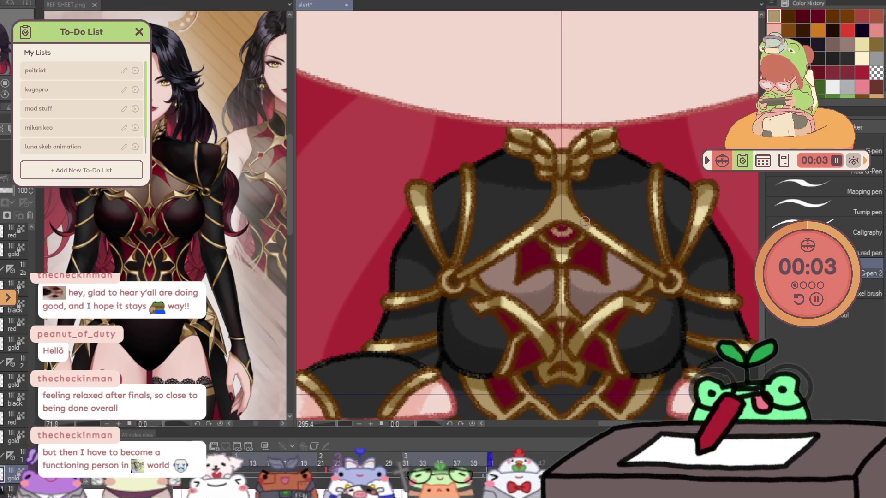
key("Left")
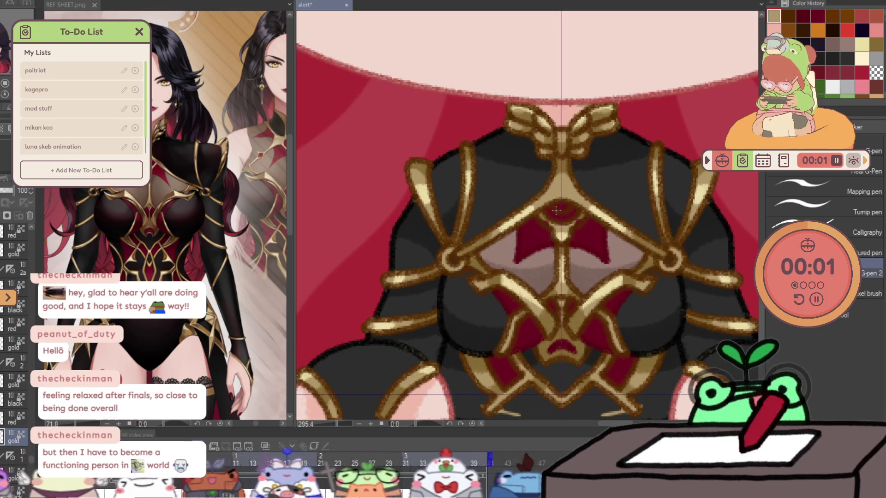
key("Right")
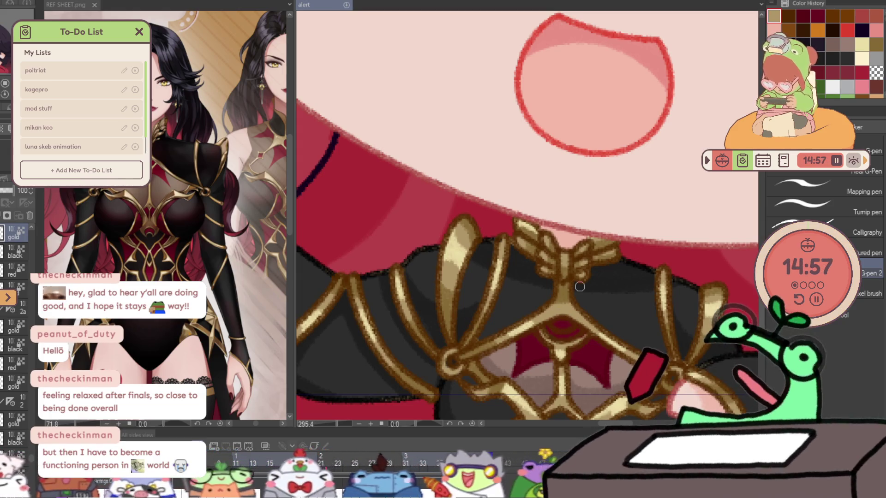
key("ctrl+s")
- Add lighter pink ring strokes to the jewel, compare on another frame, and recentre the character
left_click_drag(555, 326, 575, 327)
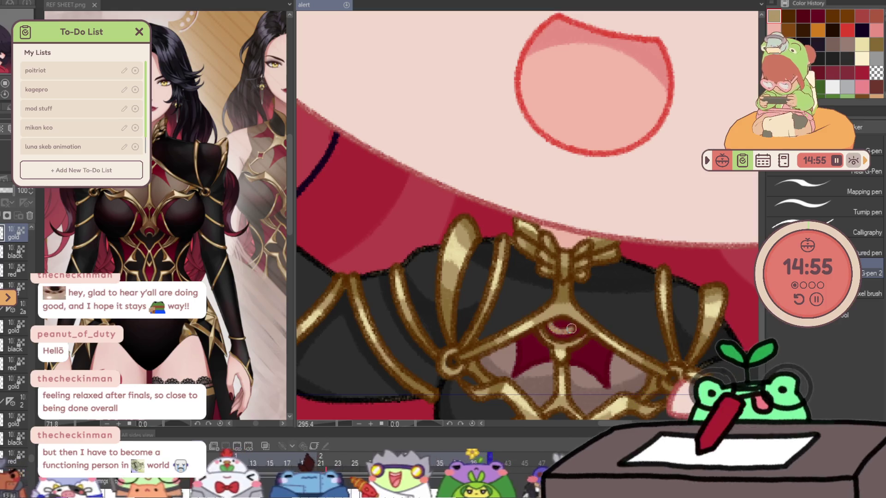
key("Left")
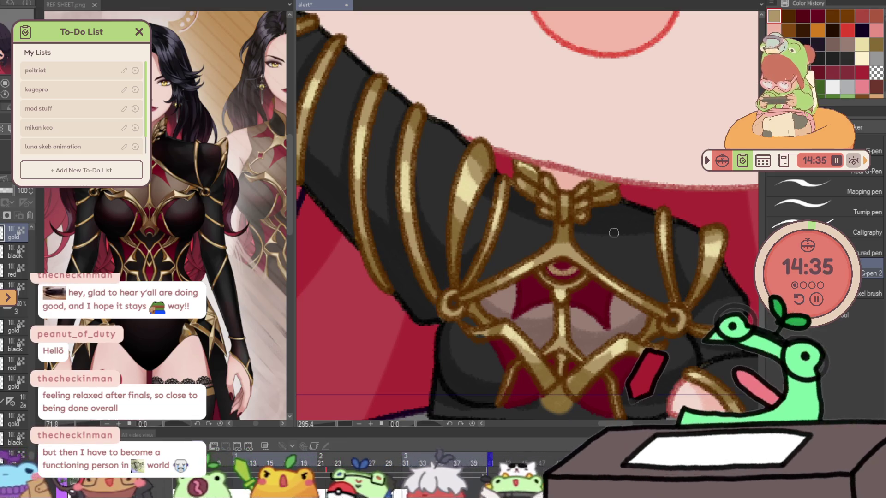
scroll(488, 304, "down", 2)
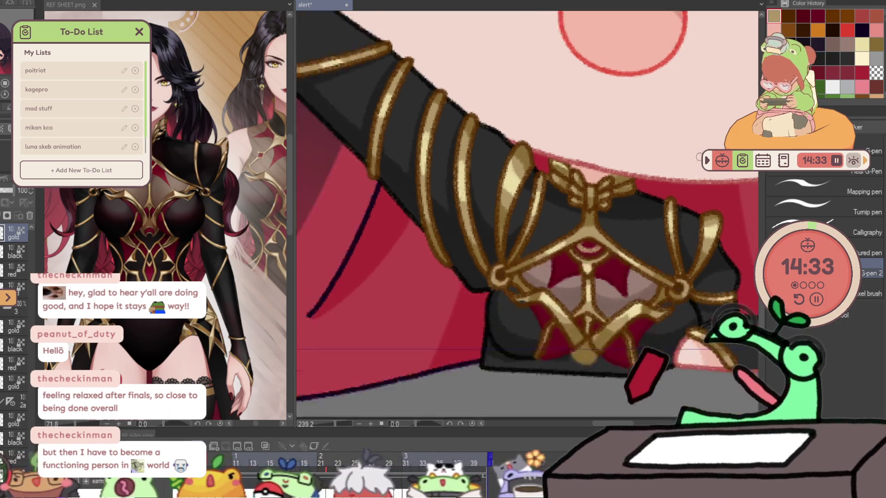
scroll(488, 304, "down", 2)
scroll(489, 304, "down", 2)
left_click_drag(489, 303, 462, 322)
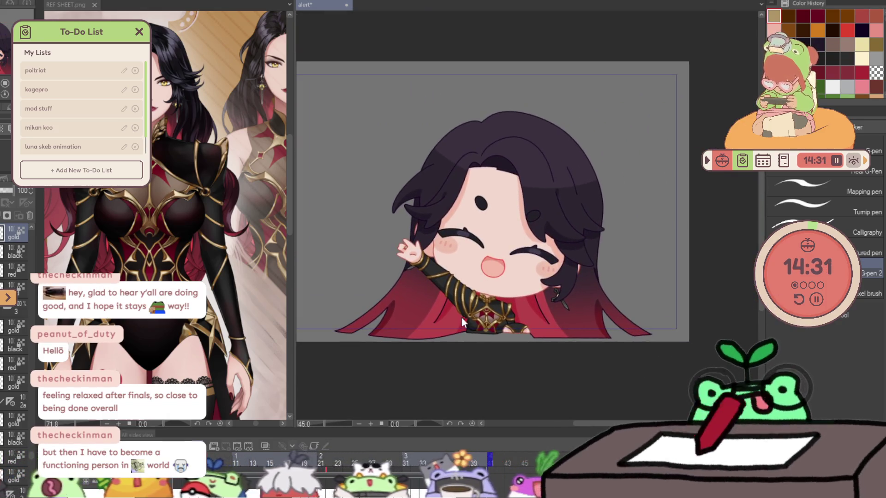
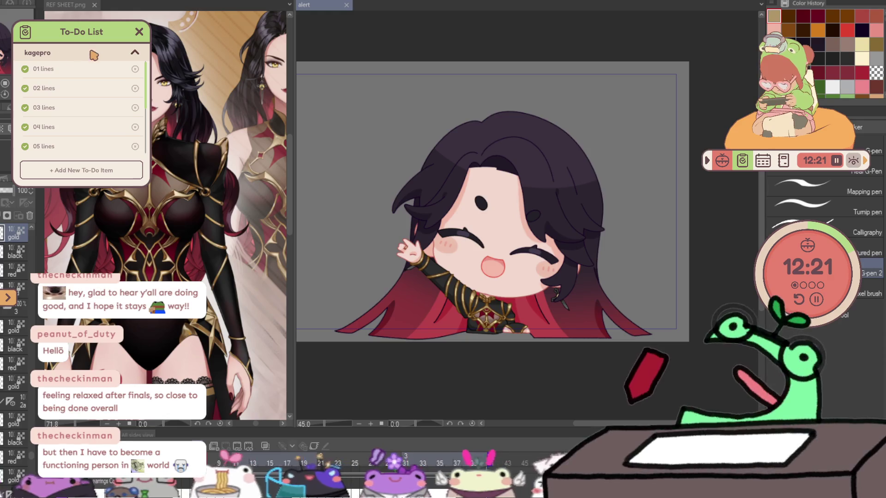
- Review the mikan kco to-do list and return to the My Lists overview
left_click(134, 56)
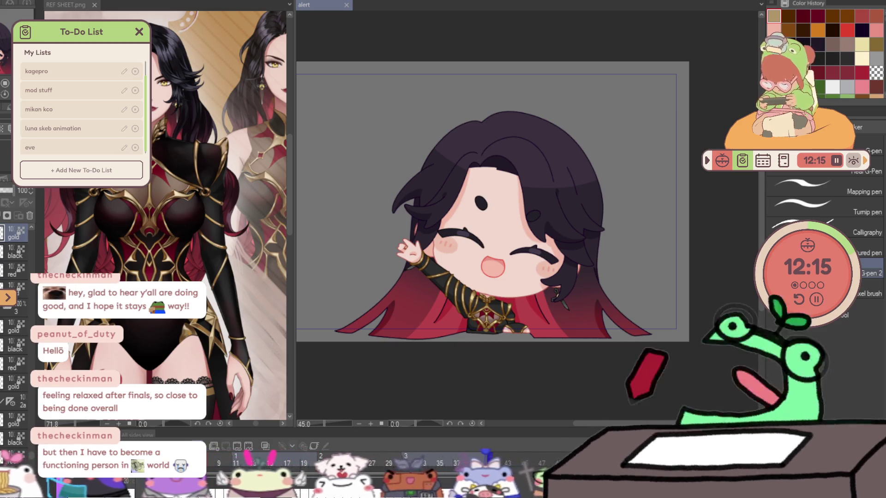
scroll(139, 97, "up", 2)
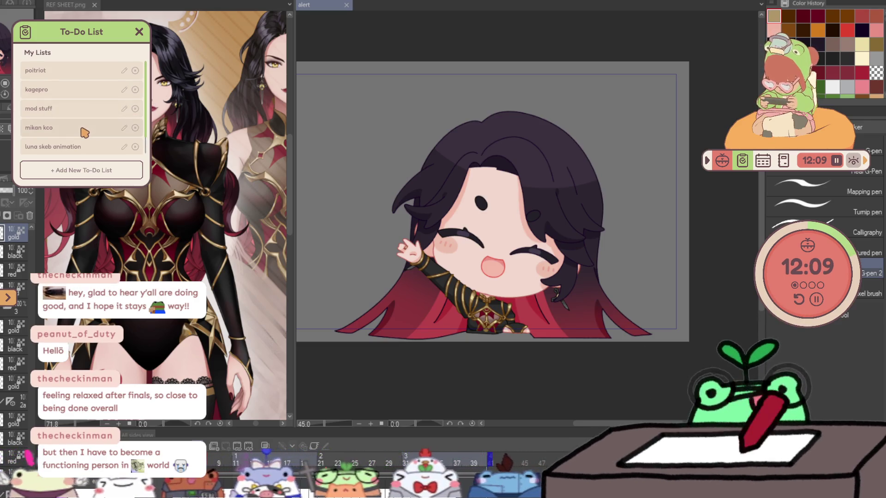
scroll(83, 131, "down", 2)
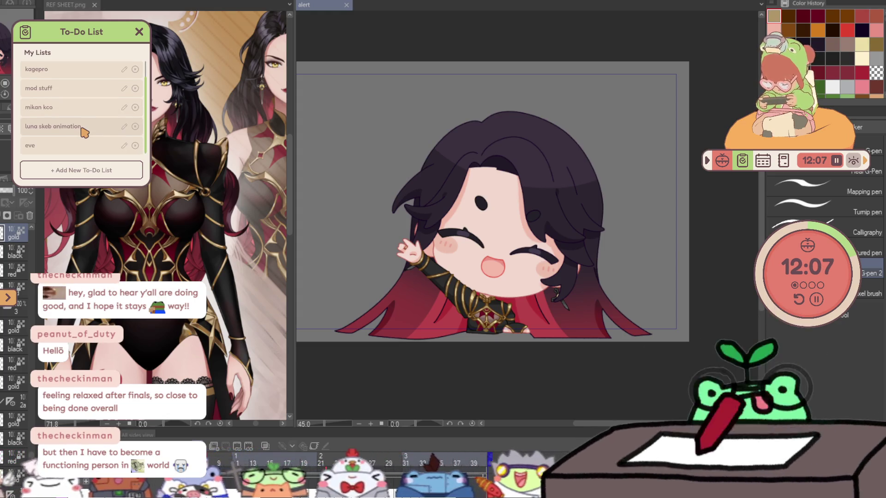
scroll(83, 130, "up", 1)
left_click(85, 126)
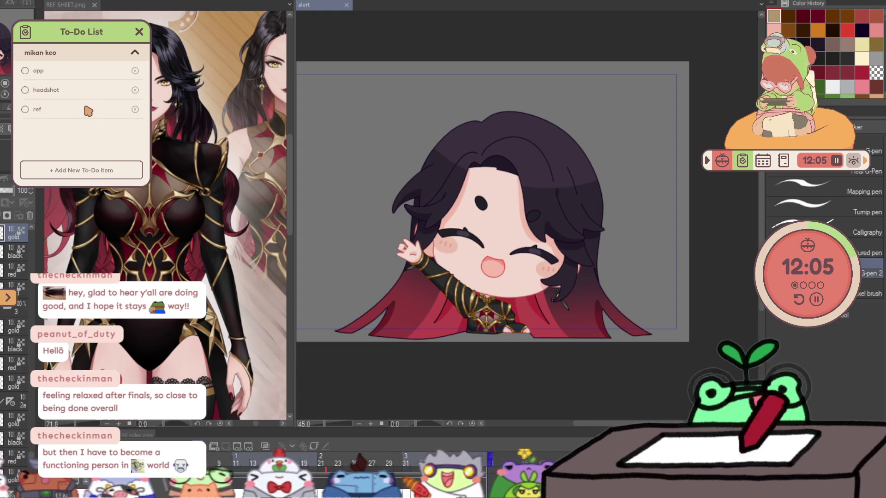
left_click(132, 57)
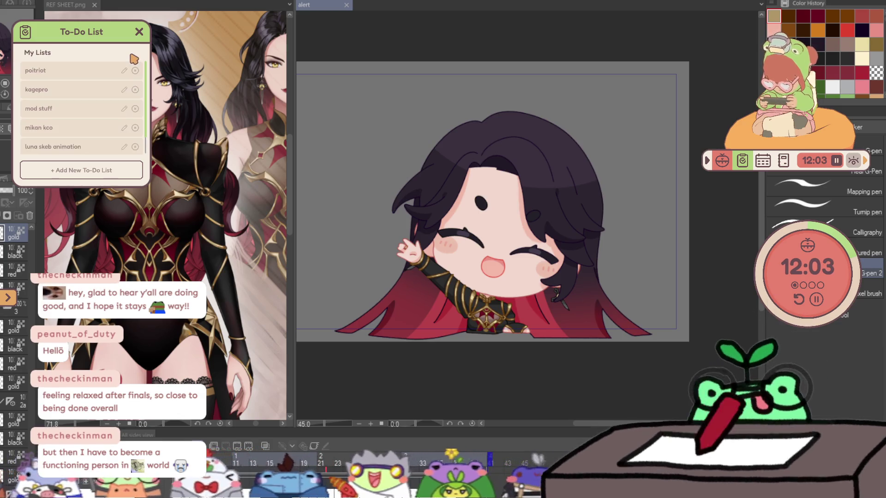
- Review the poitriot and eve to-do lists, ending back on the My Lists overview
left_click(107, 74)
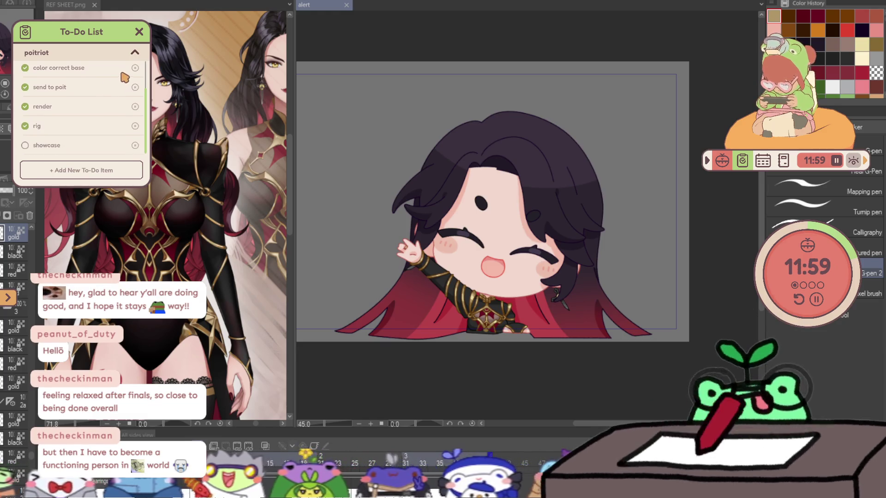
left_click(134, 54)
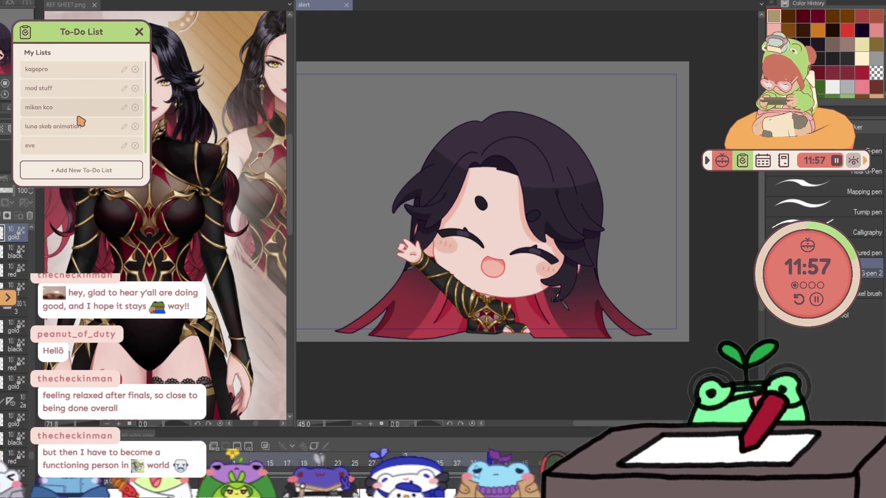
left_click(75, 147)
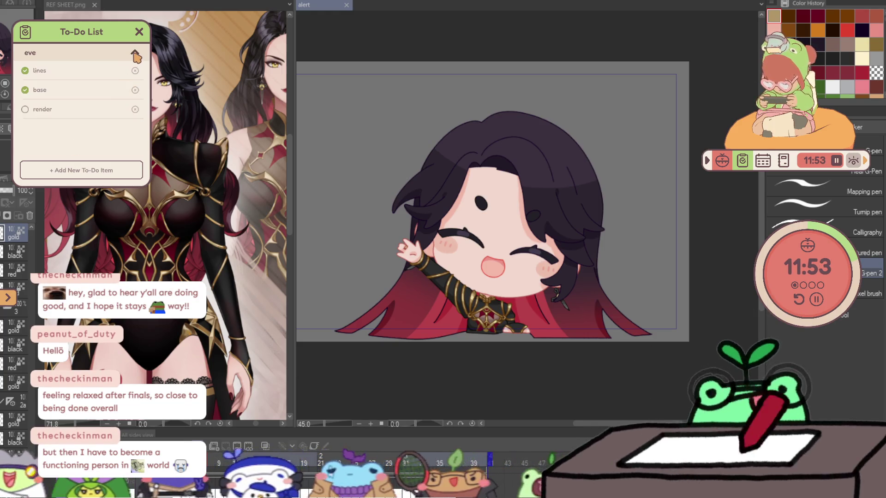
left_click(136, 54)
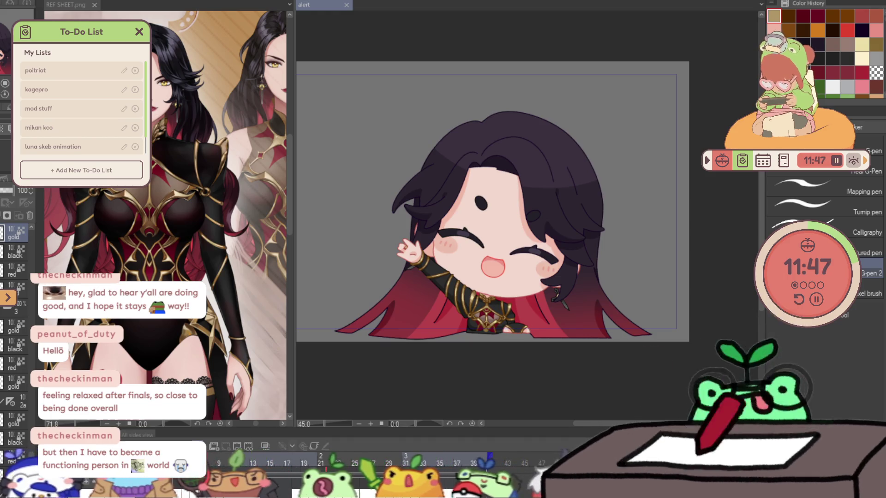
scroll(595, 262, "up", 2)
scroll(595, 262, "up", 2)
scroll(596, 261, "up", 2)
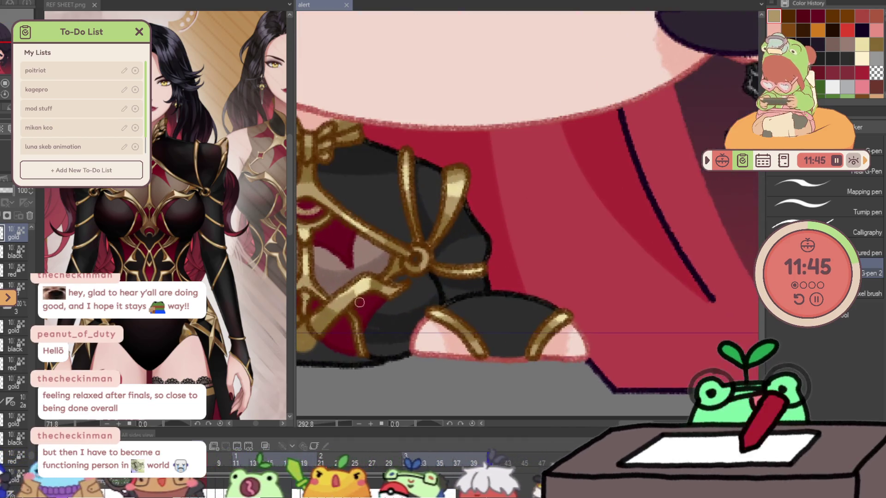
scroll(596, 262, "up", 1)
scroll(595, 262, "up", 2)
scroll(596, 261, "up", 2)
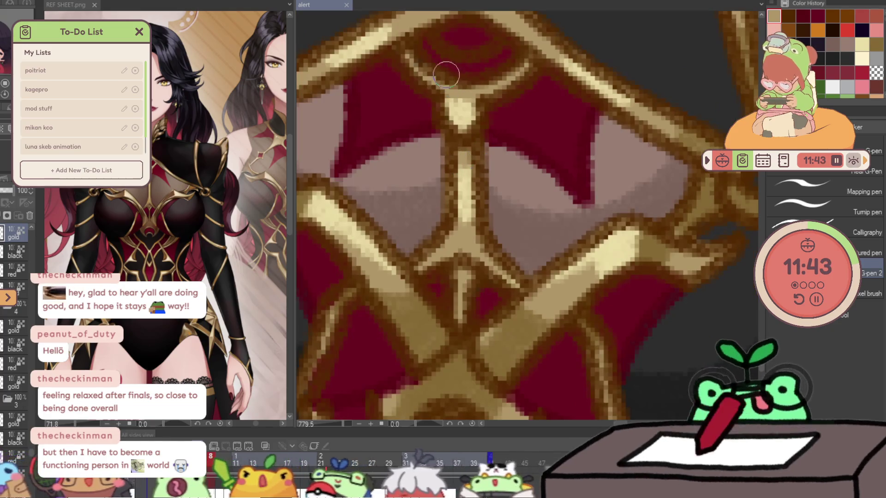
- Try light gold and pink strokes across the red oval gem, undoing each rejected attempt
mouse_move(439, 48)
left_mouse_down()
mouse_move(489, 48)
mouse_move(458, 61)
left_mouse_up()
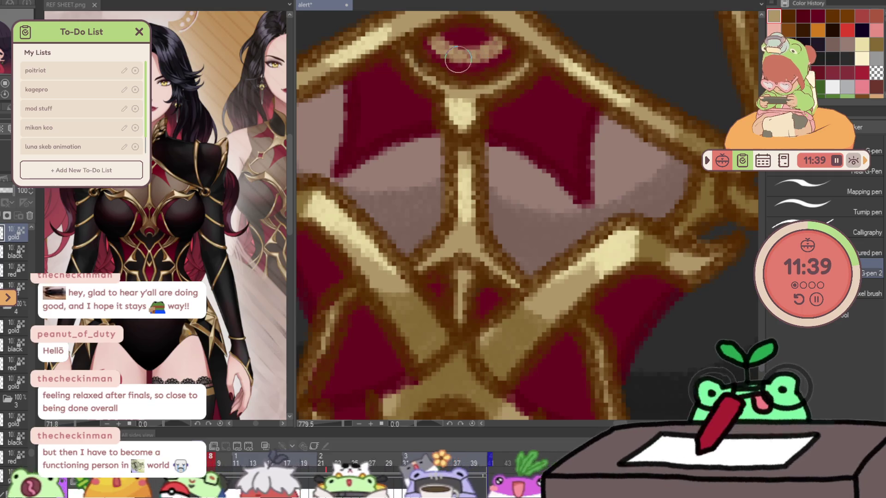
key("ctrl+z")
key("ctrl+z")
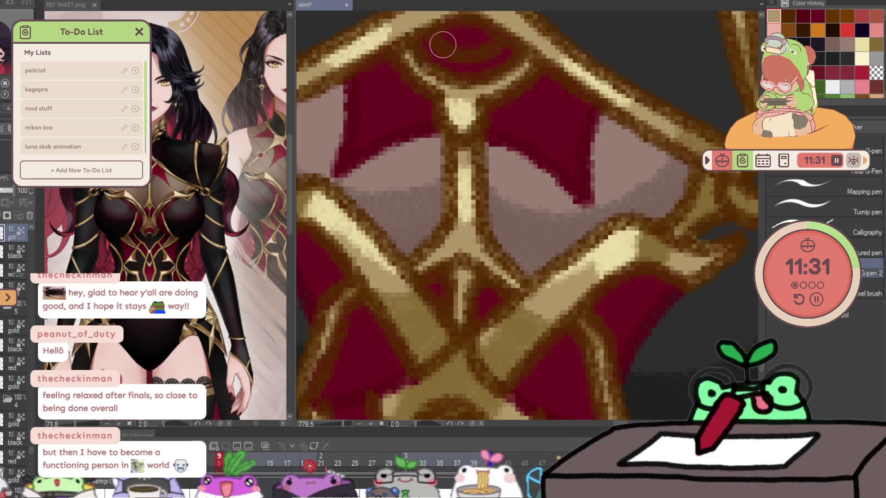
left_click_drag(443, 47, 499, 51)
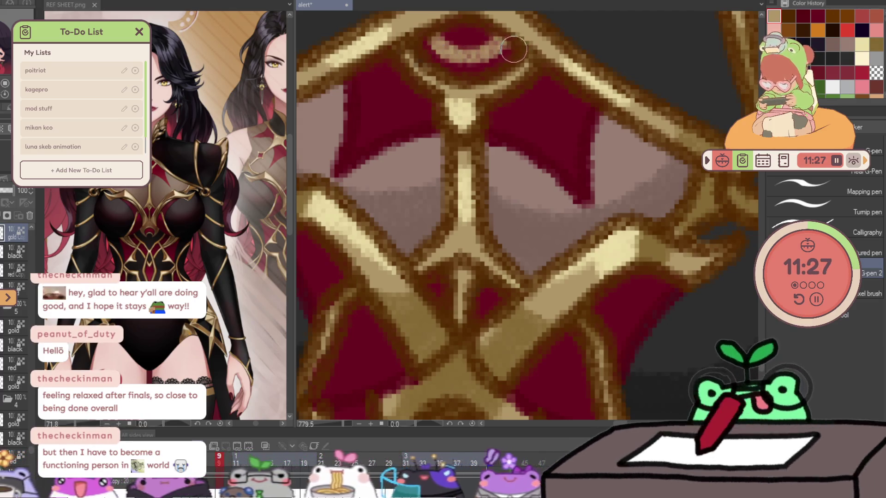
key("ctrl+z")
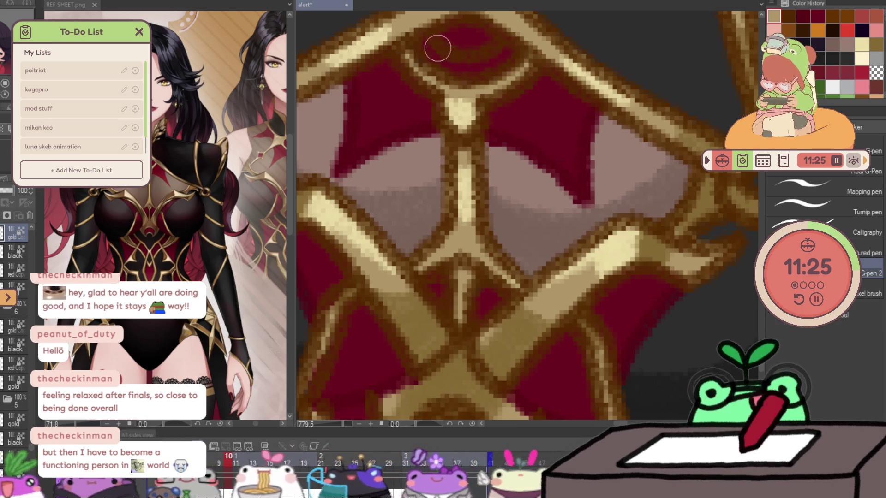
- Paint a light pink highlight along the oval's bottom edge, then pick a darker brown
left_click(444, 47)
left_click_drag(444, 47, 521, 53)
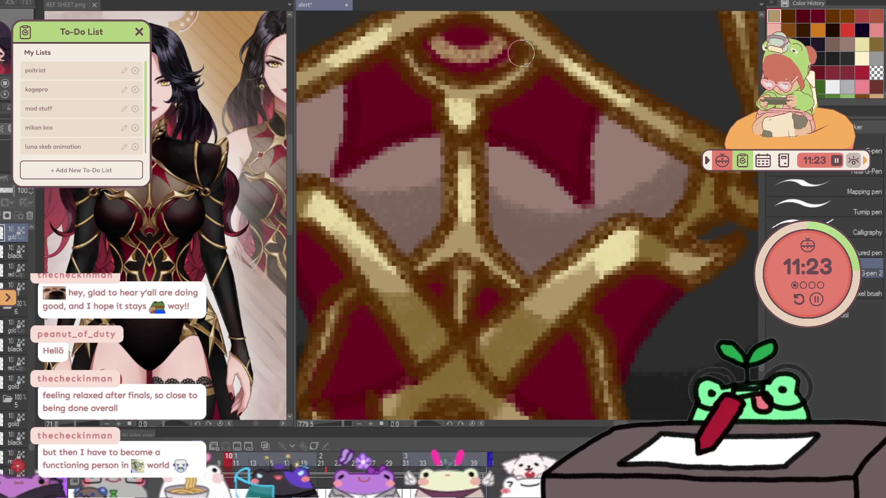
left_click(787, 14)
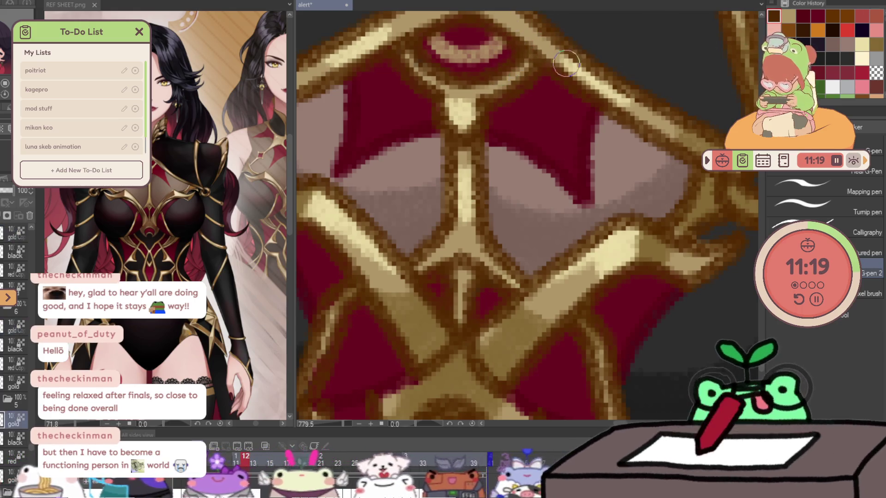
scroll(526, 142, "down", 5)
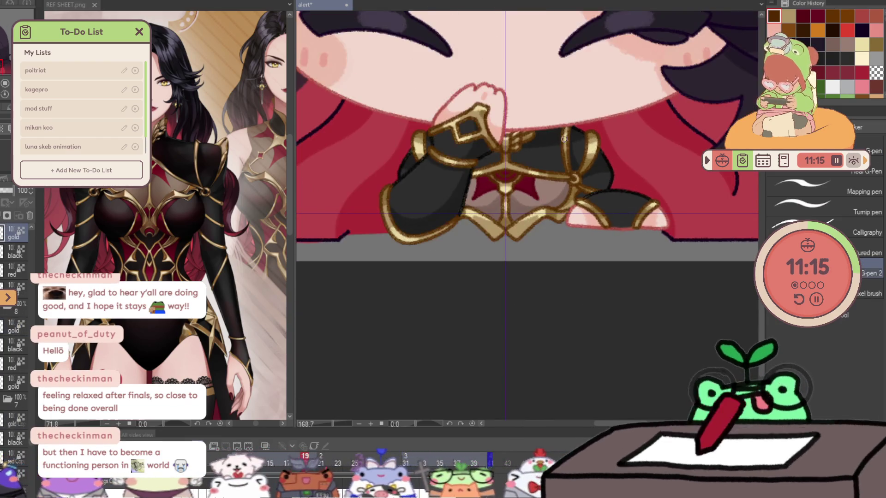
scroll(538, 148, "up", 5)
- On the gold layer, paint pale and pinkish highlights across the top of the red gem
key("p")
left_click(516, 143, "ctrl+shift")
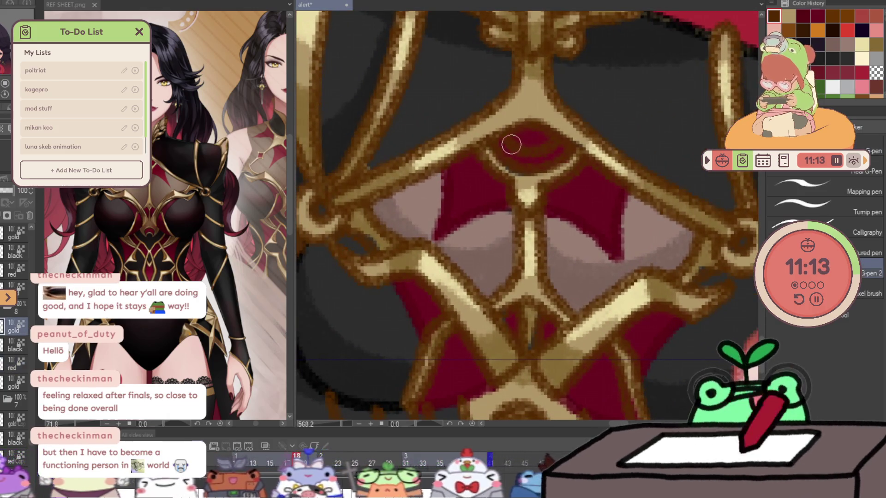
left_click_drag(516, 143, 534, 151)
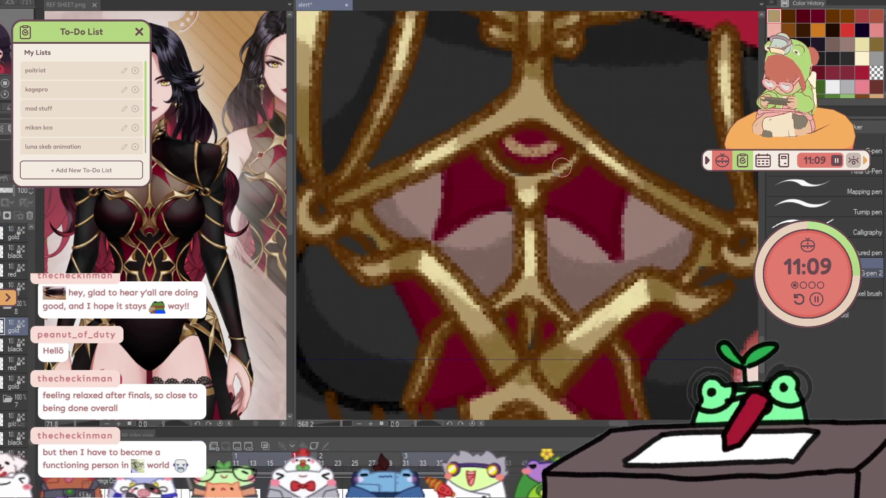
left_click_drag(561, 167, 552, 150)
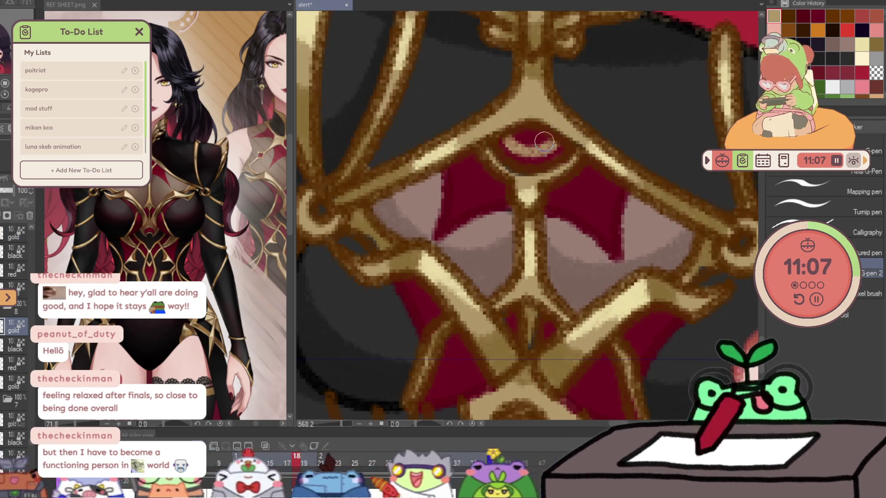
scroll(544, 141, "up", 3)
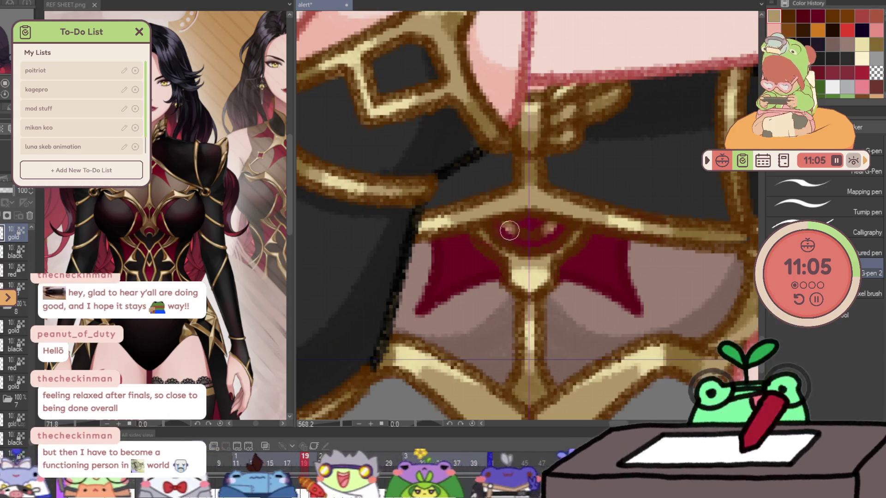
scroll(509, 231, "down", 1)
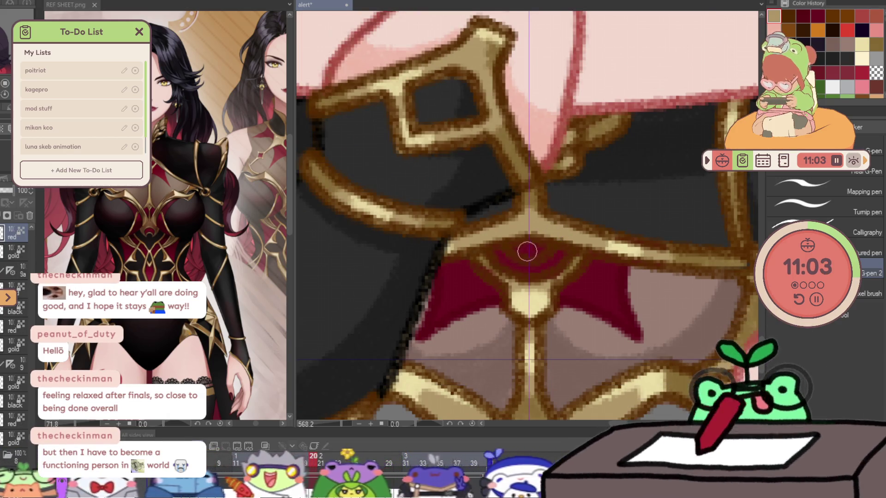
scroll(523, 269, "up", 1)
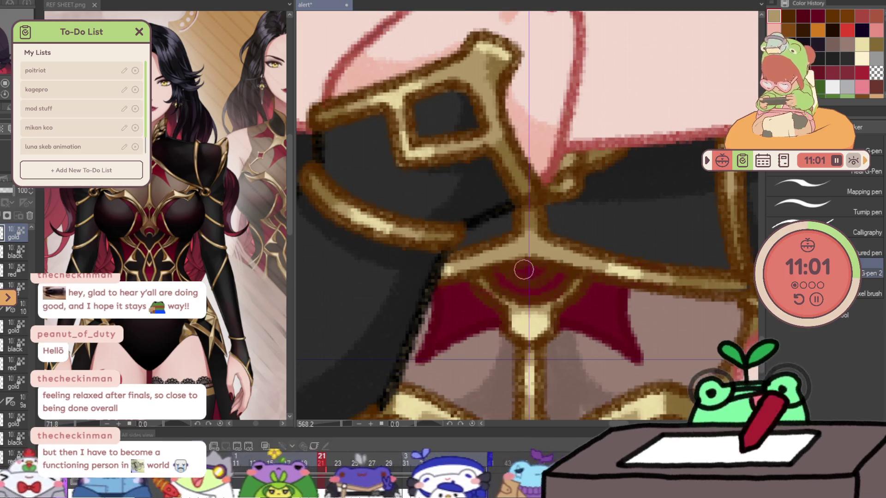
left_click_drag(524, 269, 508, 266)
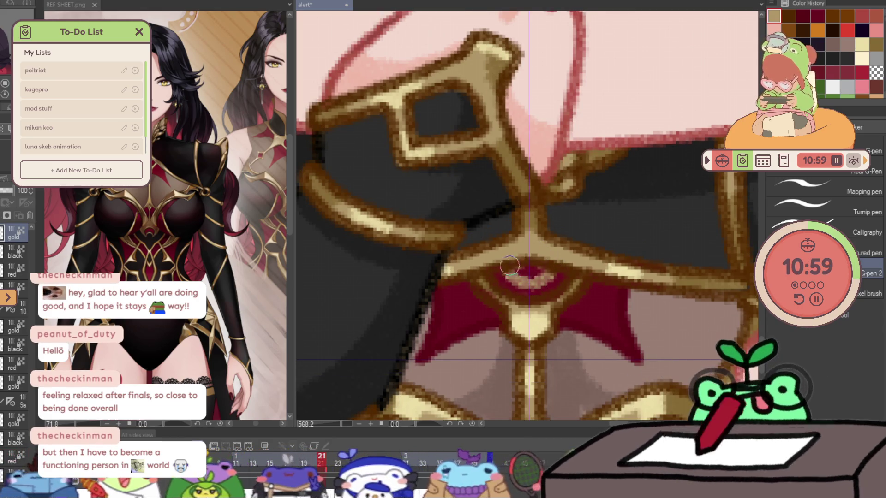
scroll(604, 244, "down", 2)
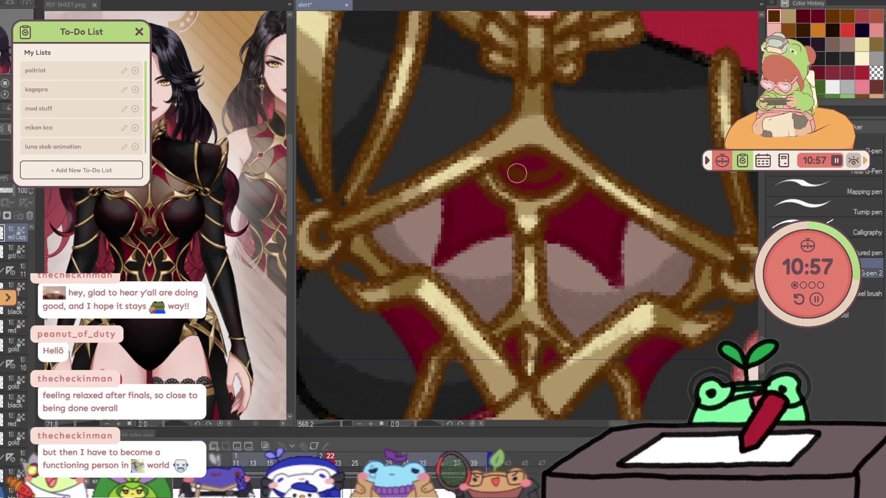
- Paint a pink highlight arc across the gem, undo it and repaint it slightly lower
left_click_drag(516, 170, 554, 175)
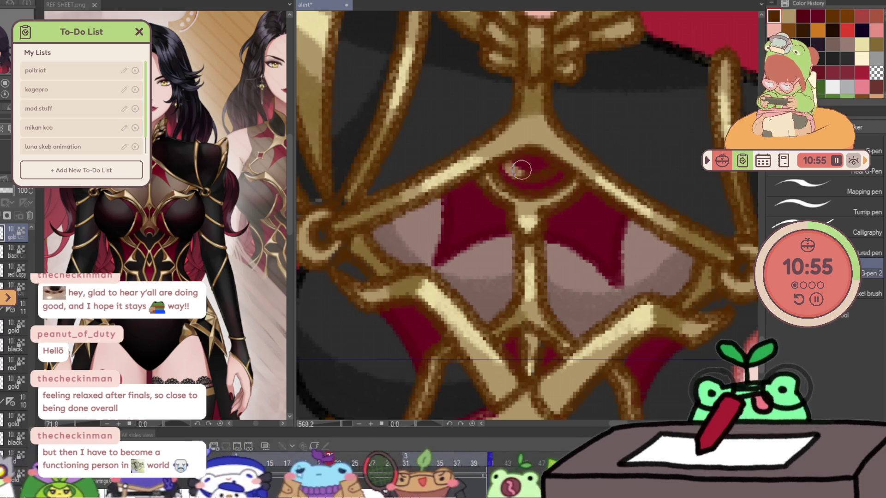
key("ctrl+z")
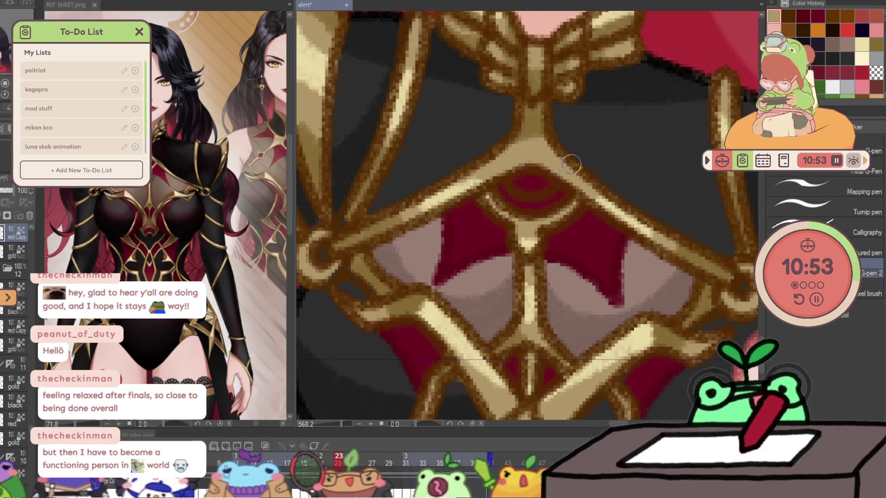
left_click_drag(504, 187, 554, 196)
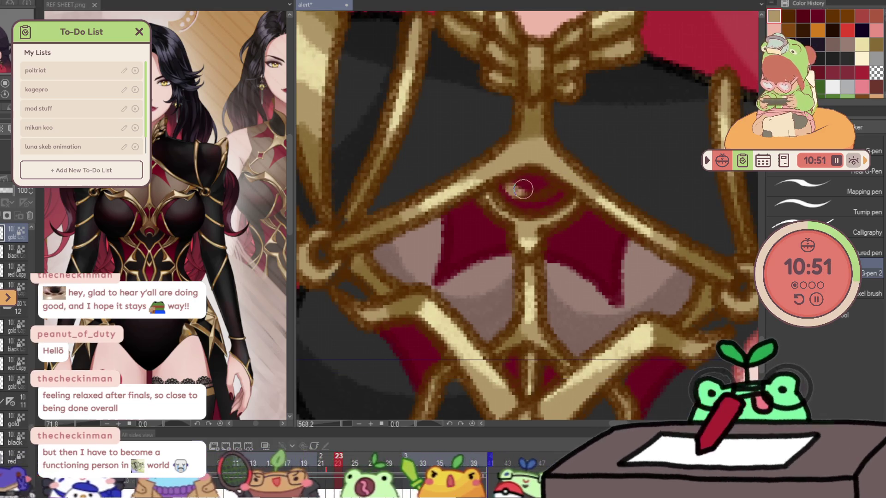
scroll(552, 196, "down", 2)
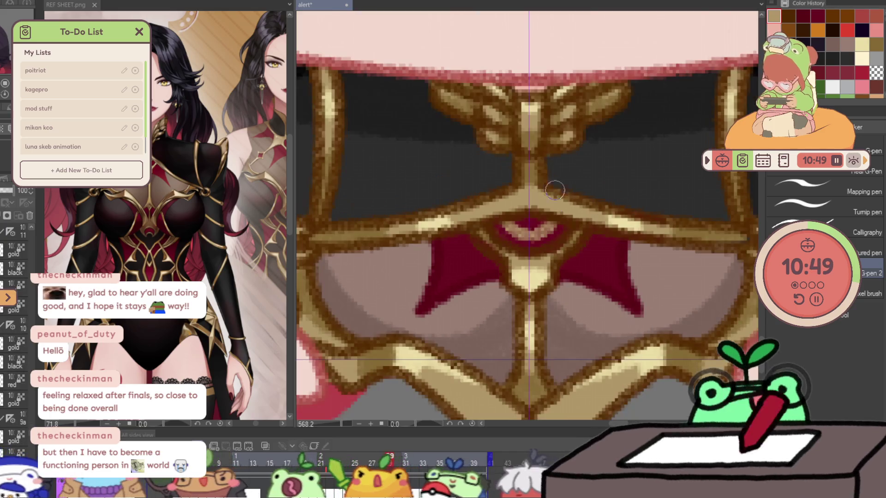
scroll(530, 275, "down", 2)
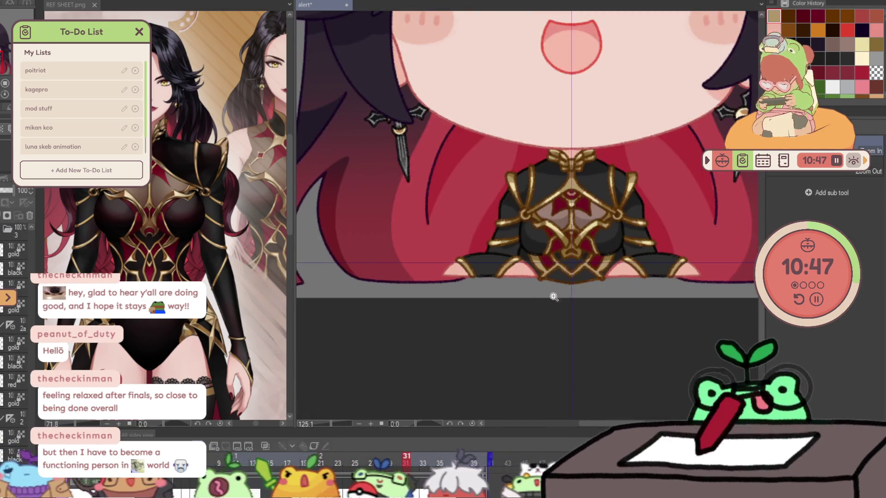
scroll(614, 230, "up", 4)
- Add light highlight strokes to the red chest gem with the pen
key("p")
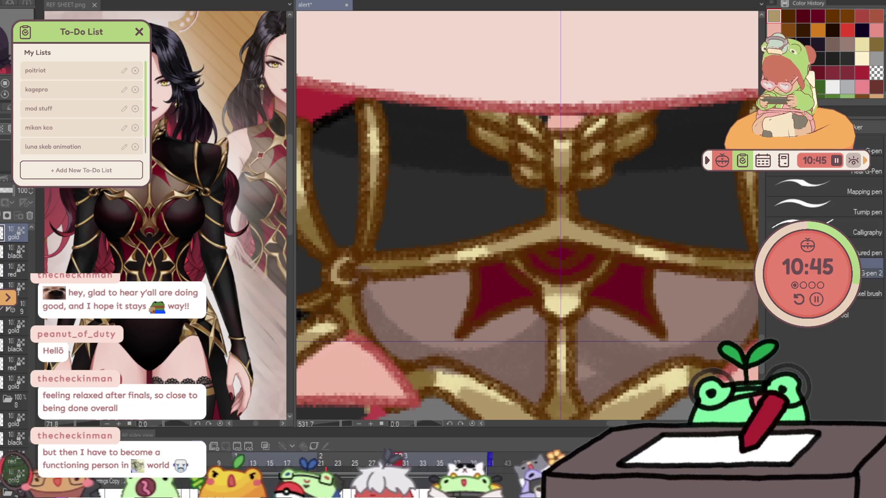
left_click_drag(538, 258, 575, 260)
scroll(589, 311, "down", 2)
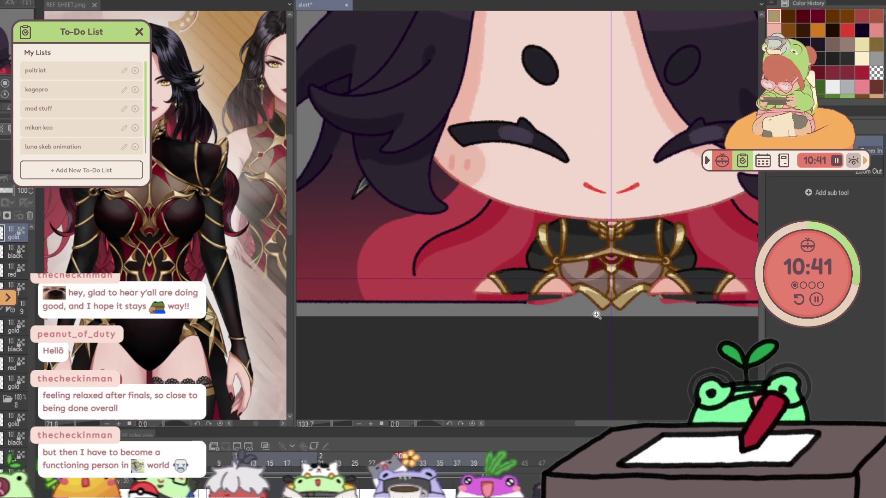
scroll(593, 316, "down", 1)
scroll(595, 321, "down", 1)
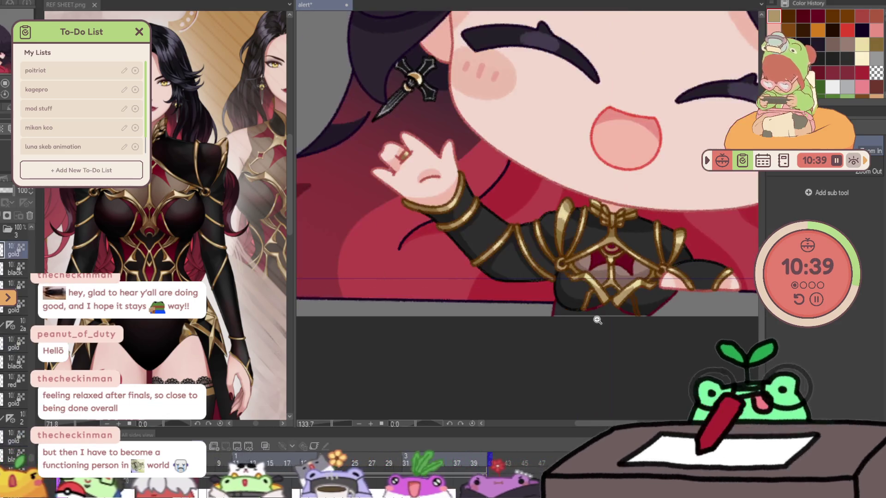
scroll(613, 326, "down", 1)
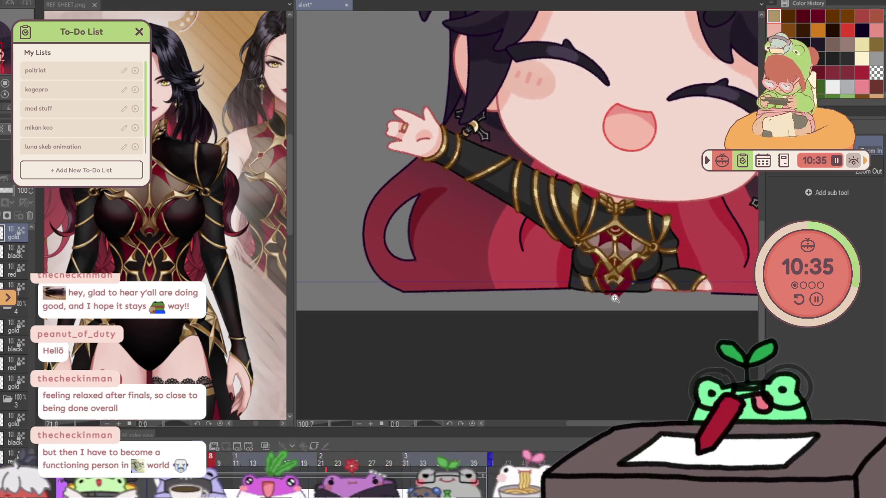
left_click_drag(618, 296, 528, 354)
scroll(528, 354, "down", 1)
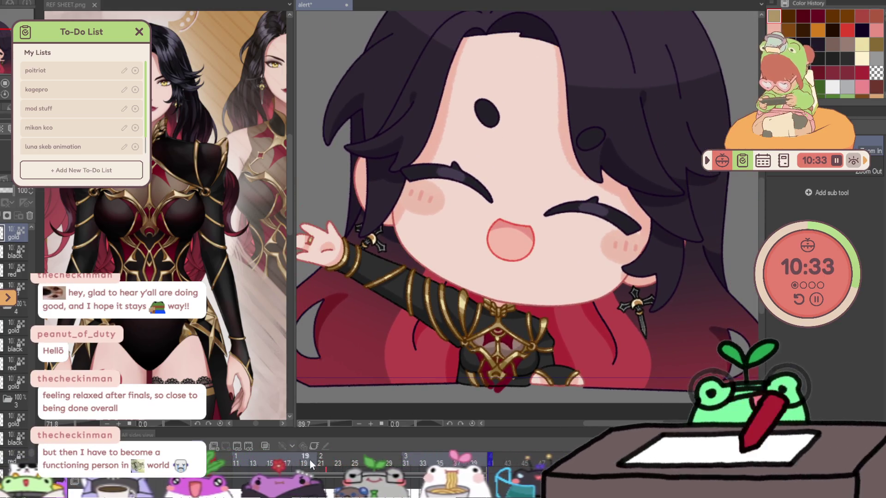
- Scrub the timeline ahead past frame 29 to a later frame showing the pink ear shape
left_click_drag(262, 467, 398, 464)
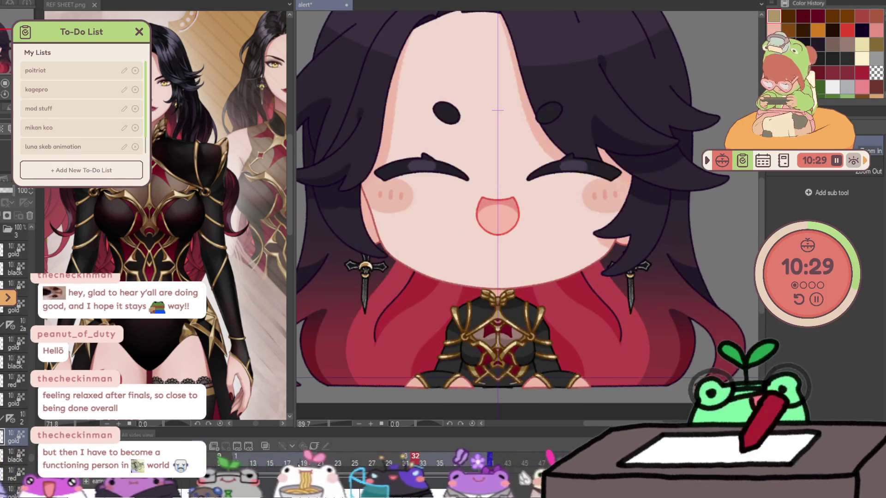
left_click_drag(398, 463, 513, 464)
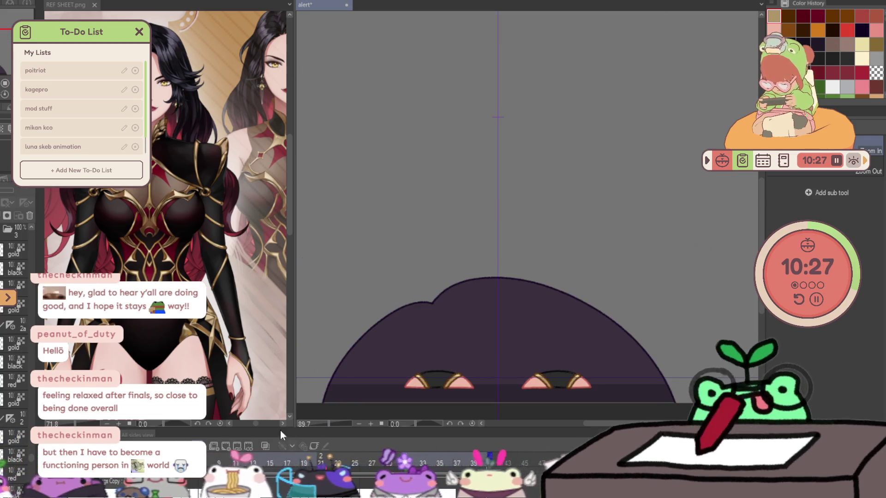
left_click_drag(422, 374, 459, 377)
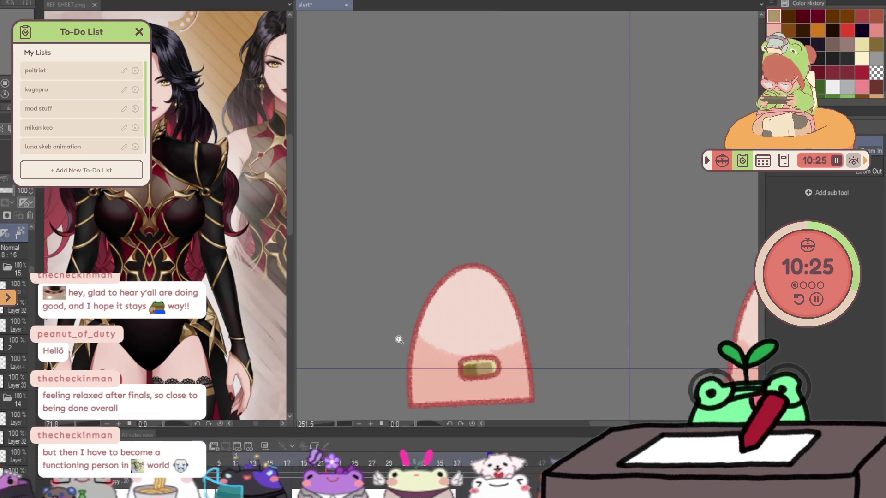
- Step forward to the frame with the chibi face and compare it with its neighbouring frame
key("p")
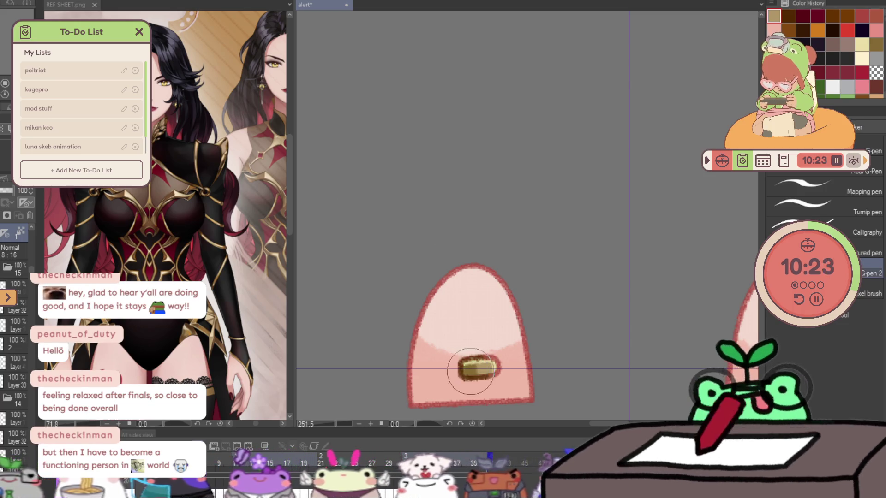
key("Right")
key("Right")
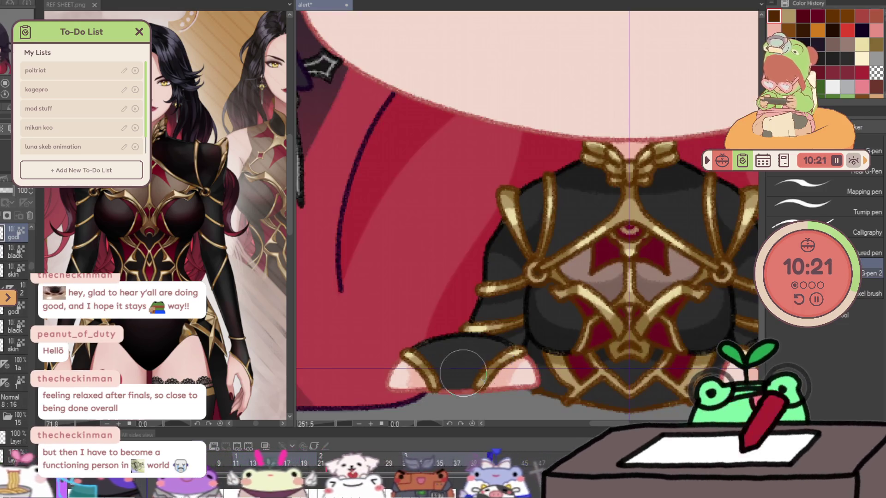
key("Right")
left_click_drag(482, 361, 443, 361)
key("Left")
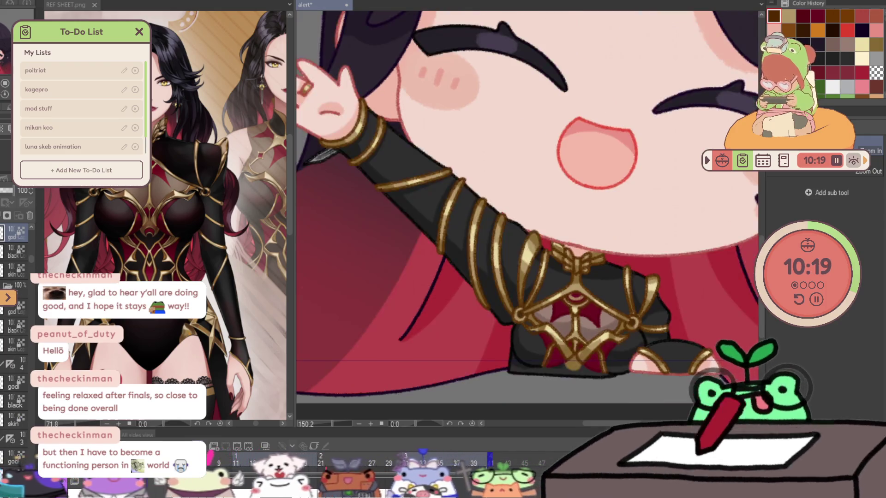
key("Right")
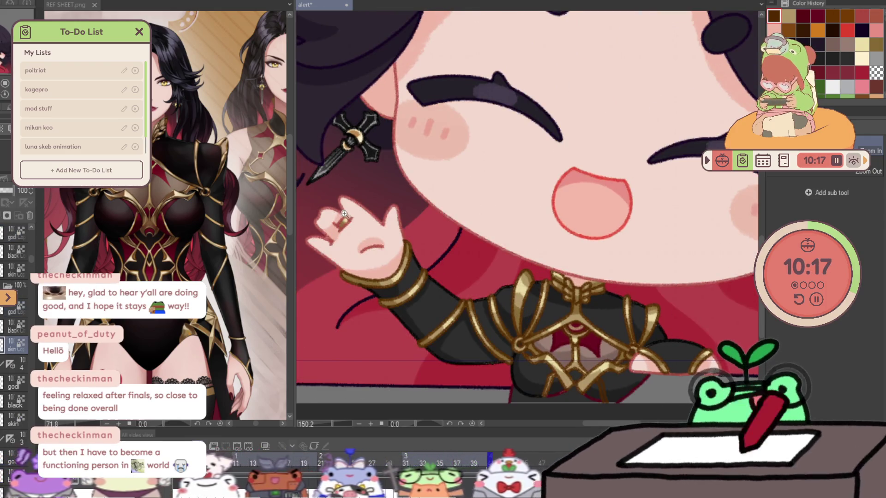
scroll(349, 217, "up", 3)
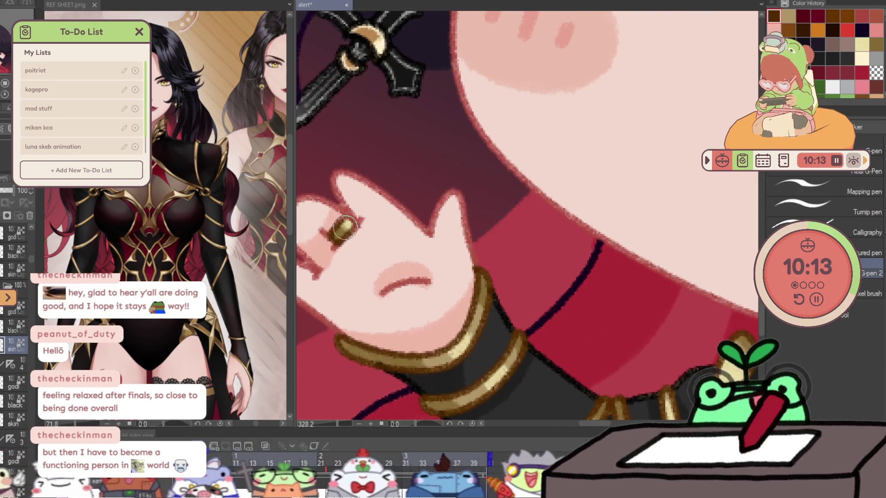
- Pan around the raised hand and bracelets and repaint the finger ring in darker gold
left_click_drag(353, 224, 480, 178)
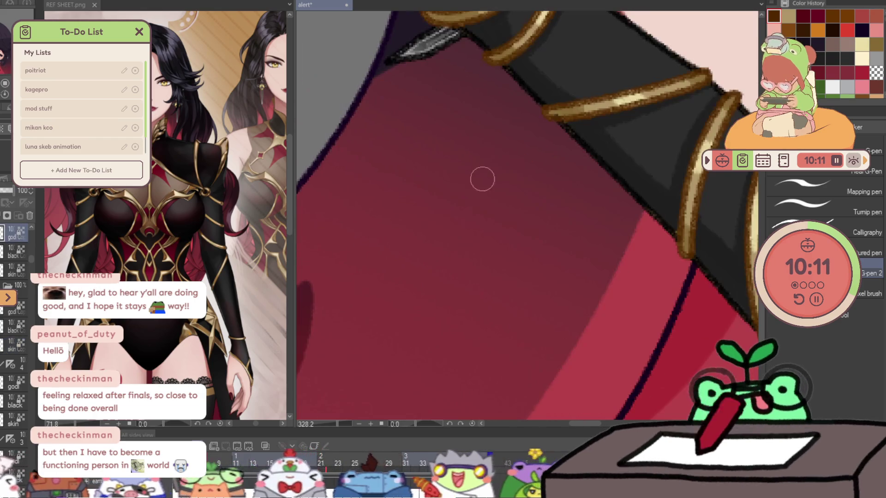
mouse_move(465, 63)
left_mouse_down()
mouse_move(457, 136)
mouse_move(423, 121)
mouse_move(446, 96)
left_mouse_up()
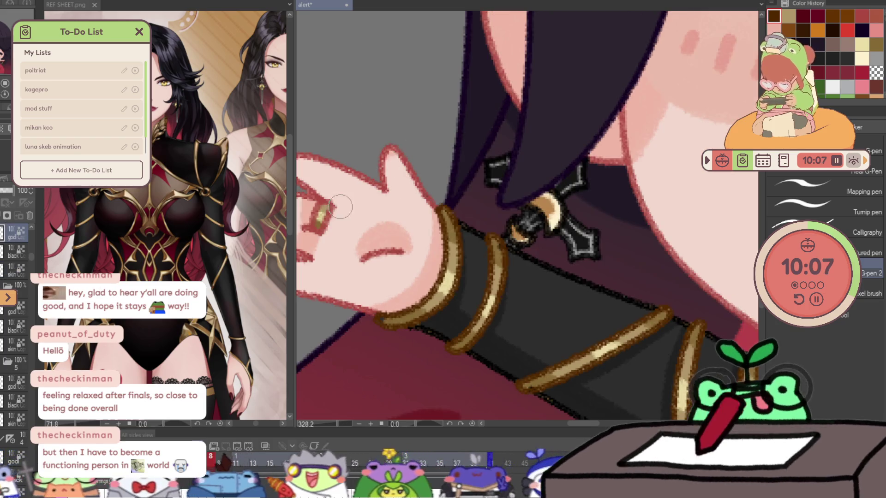
left_click_drag(323, 205, 354, 201)
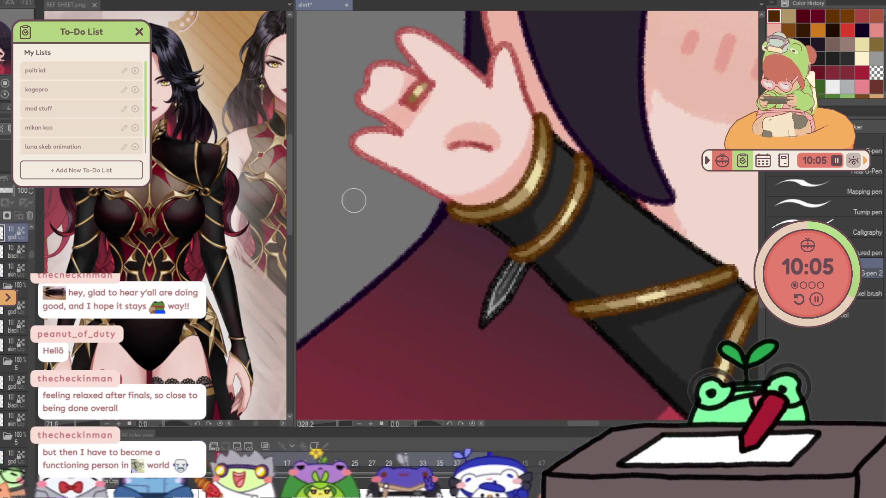
mouse_move(408, 94)
left_mouse_down()
mouse_move(418, 101)
mouse_move(463, 81)
left_mouse_up()
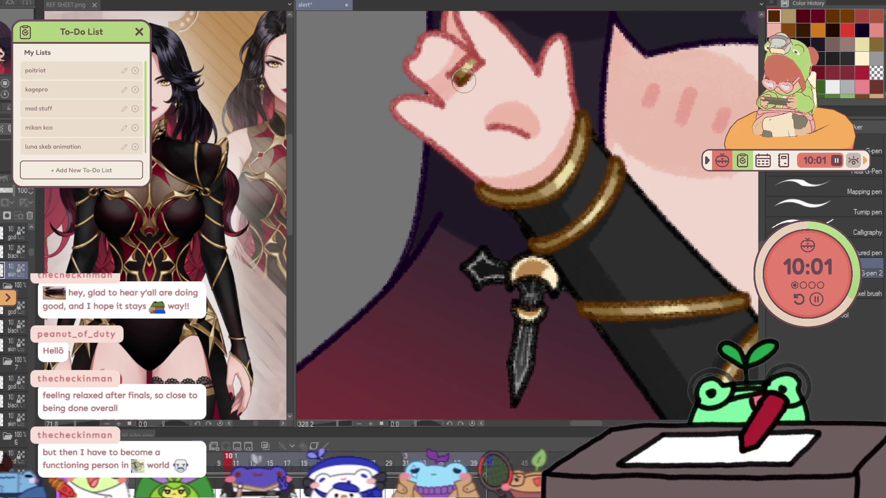
- Rotate and reset the canvas view over the collar area, then advance to the next animation drawing
key("-")
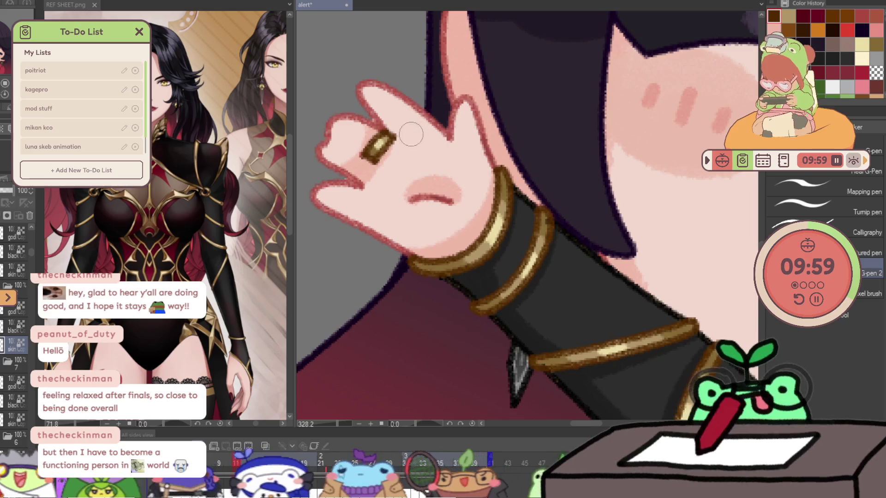
key("-")
key("ctrl+0")
scroll(632, 272, "up", 1)
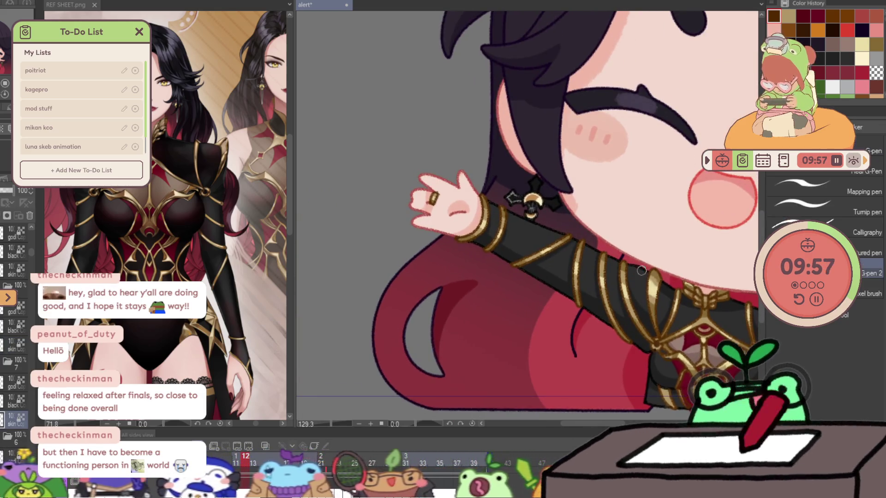
key("p")
key("-")
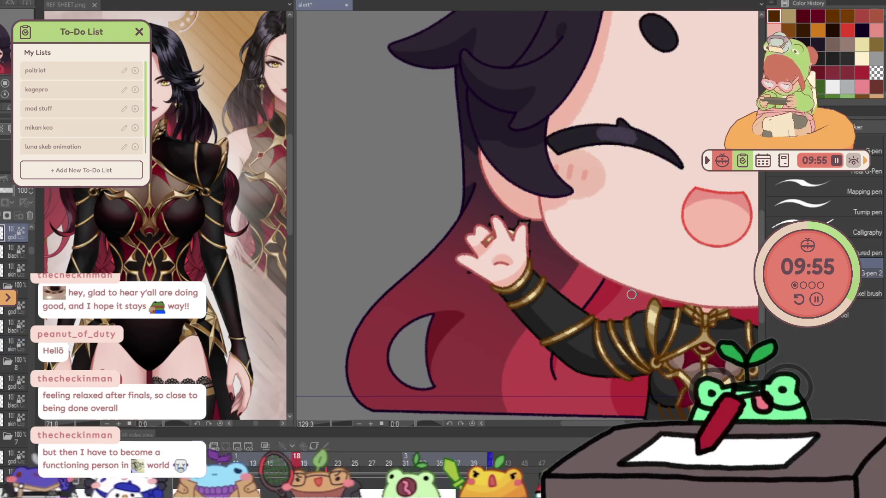
scroll(499, 260, "up", 3)
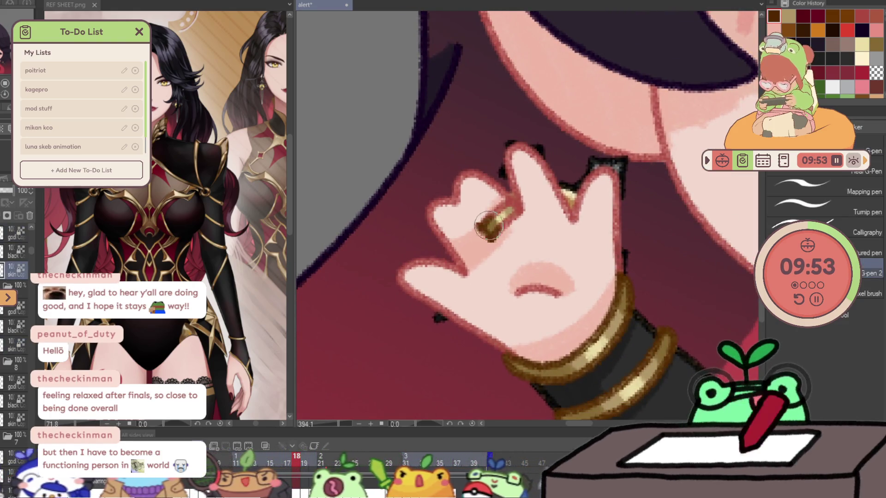
left_click_drag(512, 213, 656, 187)
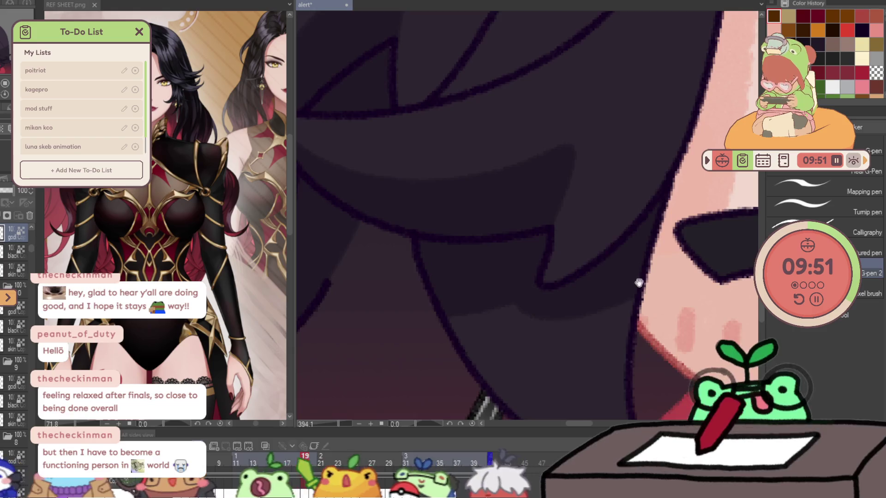
scroll(656, 187, "down", 3)
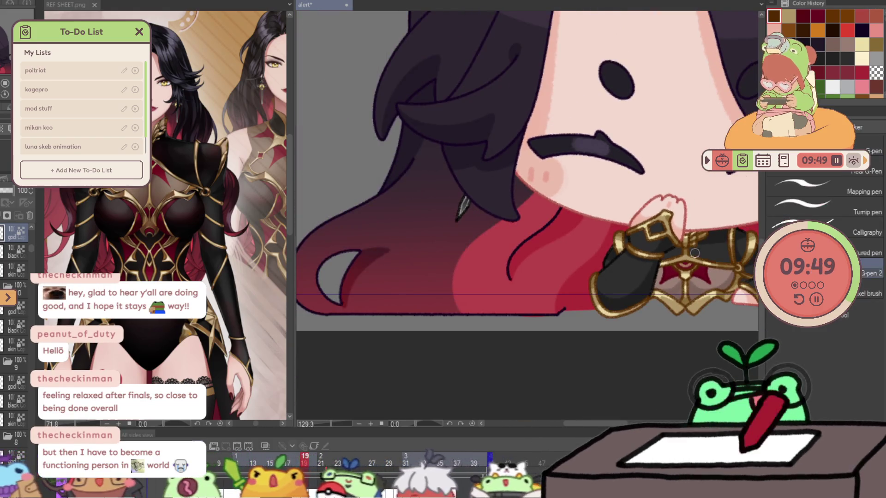
scroll(510, 176, "up", 1)
scroll(509, 176, "up", 3)
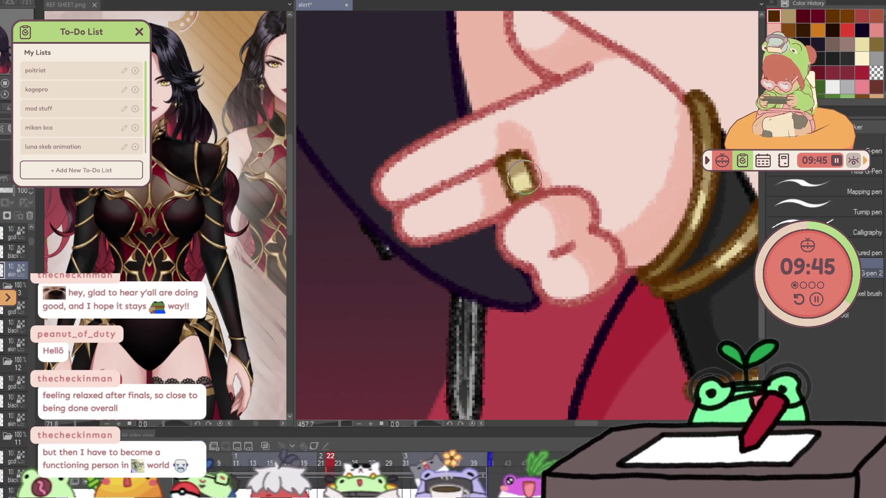
key("Right")
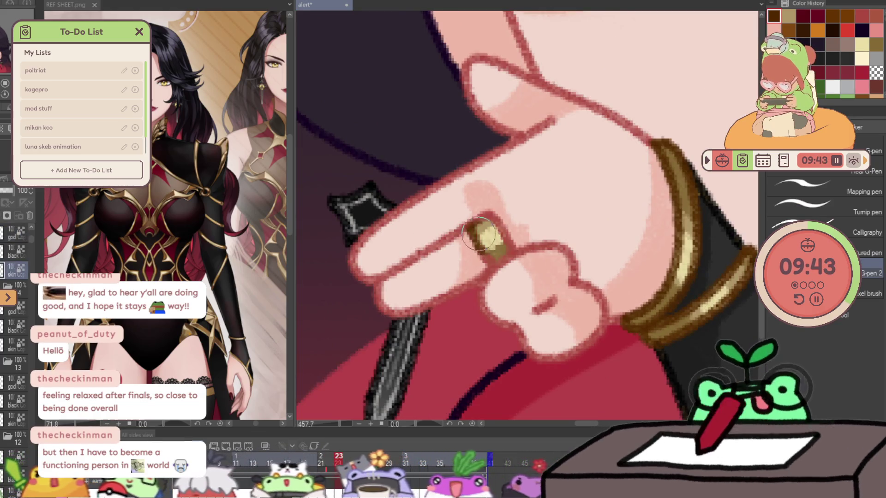
scroll(619, 205, "down", 2)
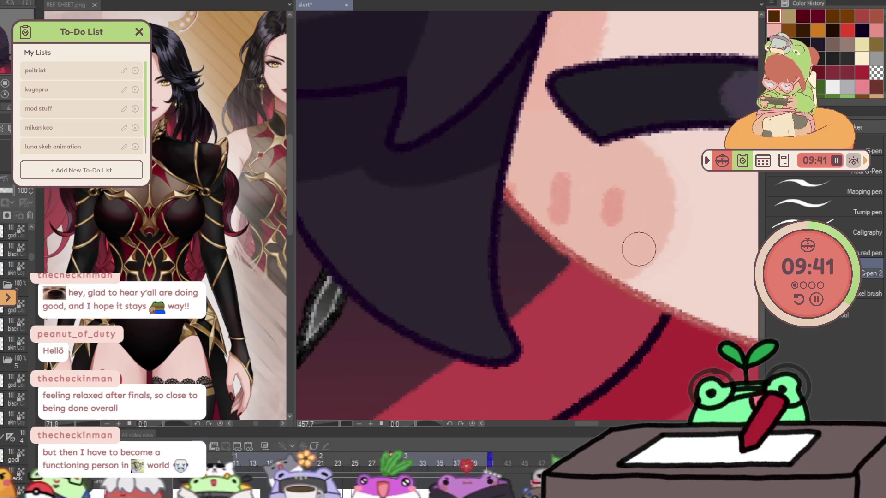
scroll(639, 248, "down", 2)
scroll(515, 354, "down", 2)
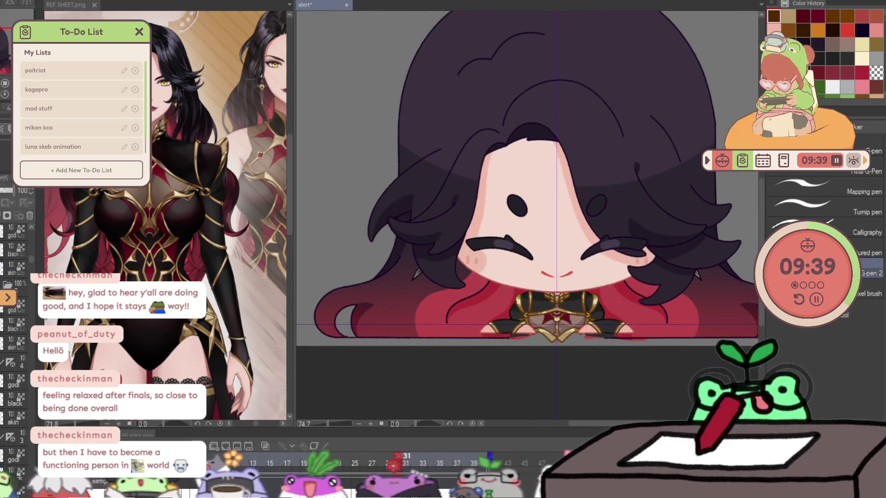
- Step to the open-mouthed chibi drawing and enlarge the pen's brush size
key("slash")
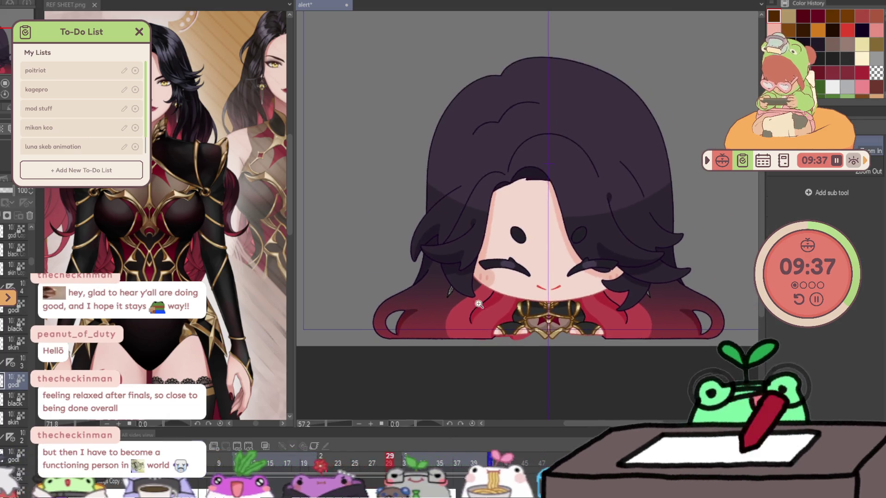
scroll(437, 301, "up", 2)
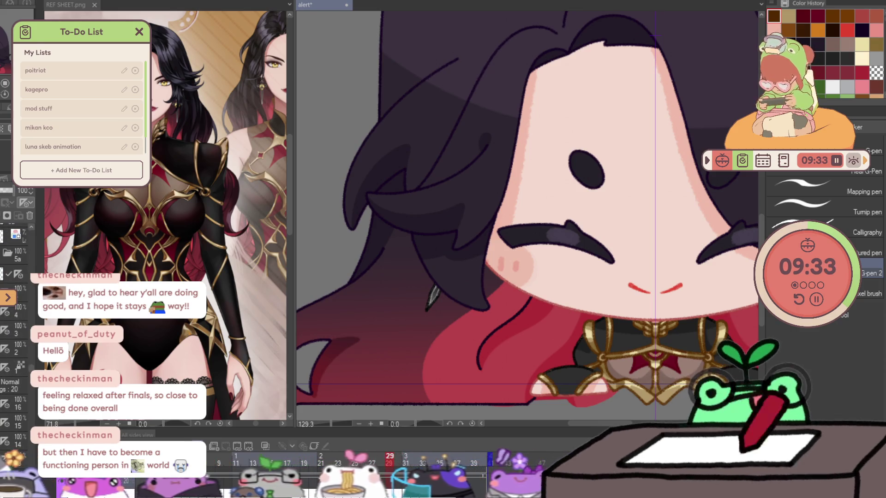
key("Left")
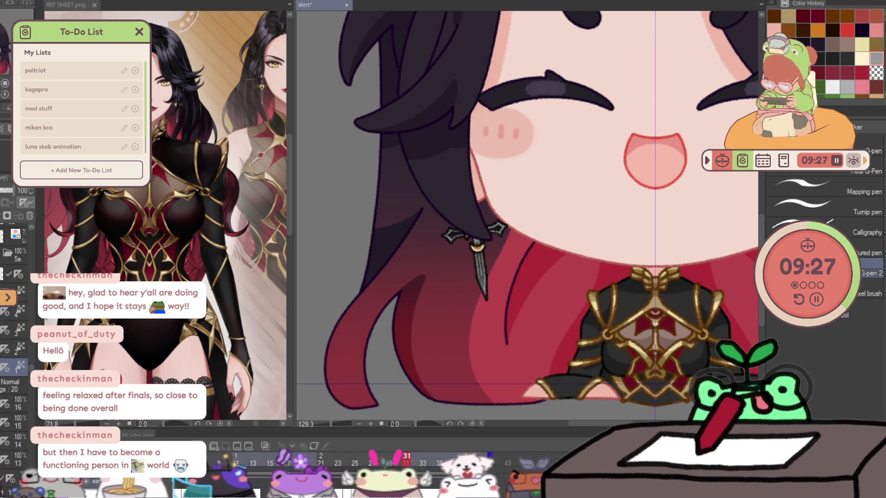
scroll(455, 297, "down", 5)
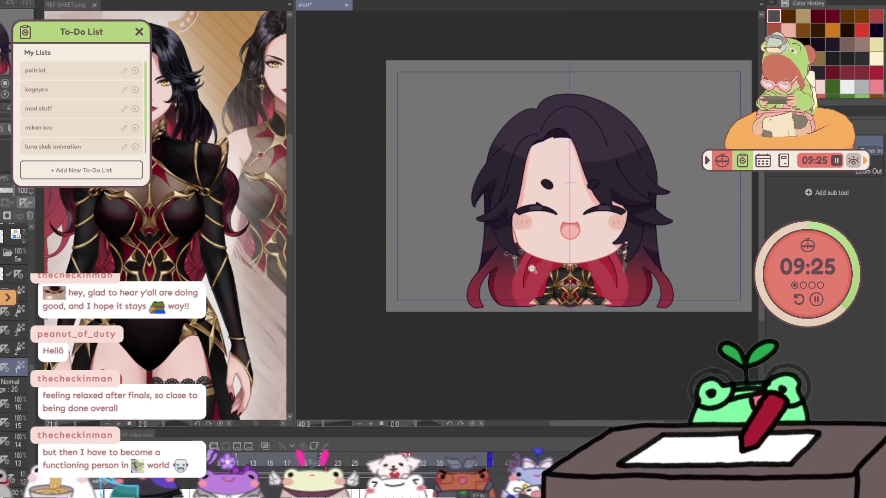
scroll(654, 260, "up", 1)
key("p")
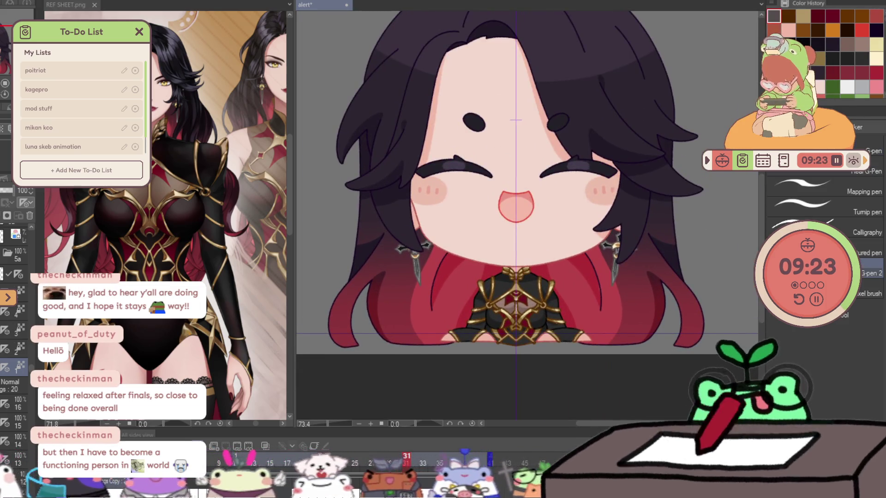
left_click_drag(560, 238, 713, 247)
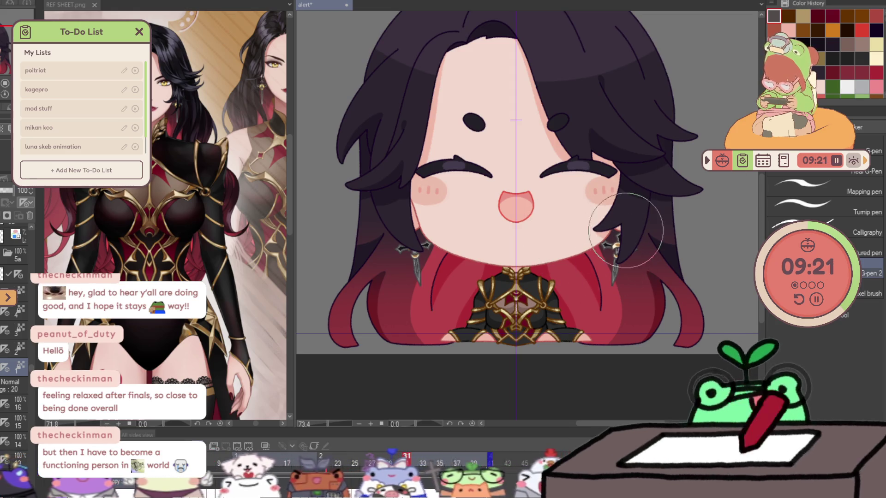
scroll(664, 261, "down", 2)
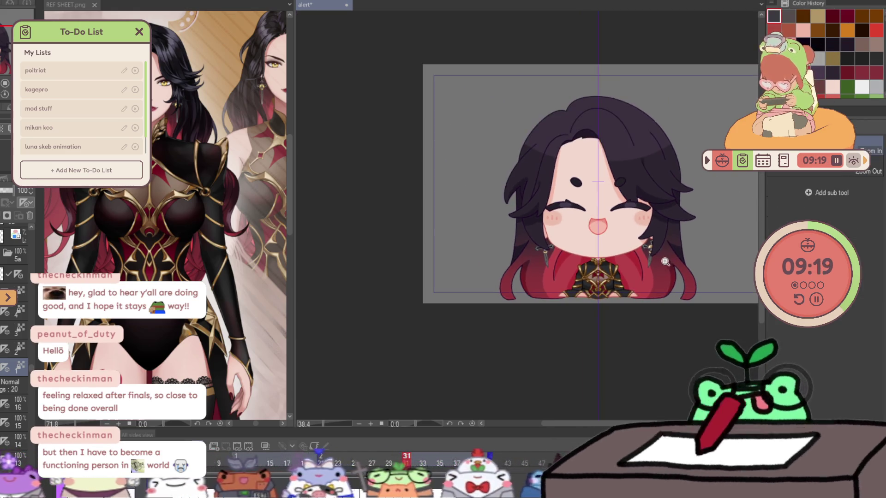
scroll(663, 254, "up", 2)
scroll(664, 250, "up", 3)
scroll(662, 229, "up", 1)
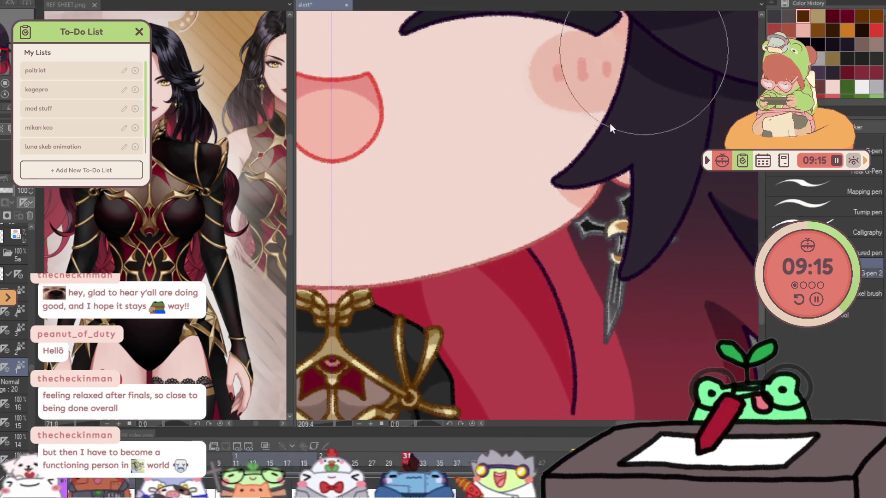
scroll(638, 232, "up", 1)
scroll(623, 236, "up", 1)
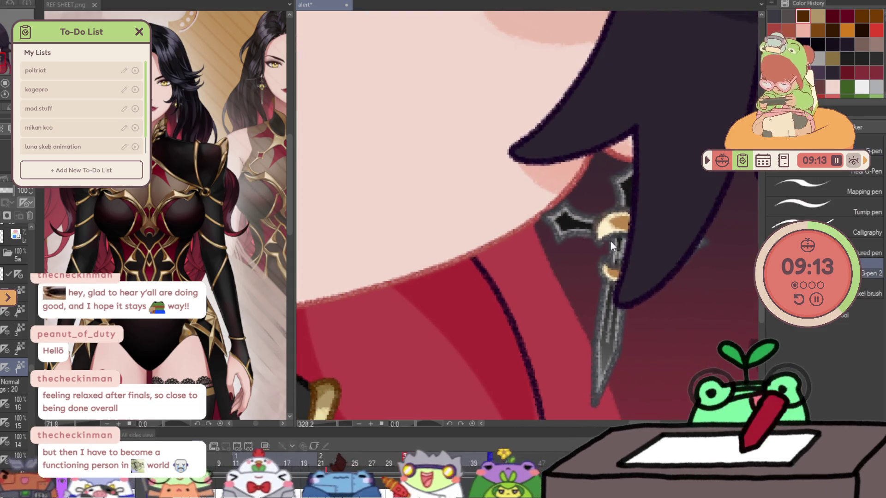
- Touch up and lighten the earring's dark strokes, then step ahead through the animation frames
left_click(608, 226)
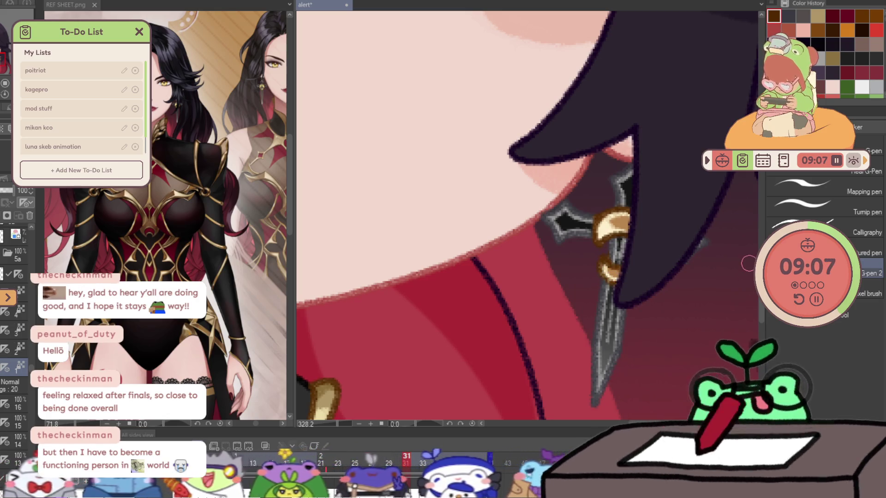
key("Right")
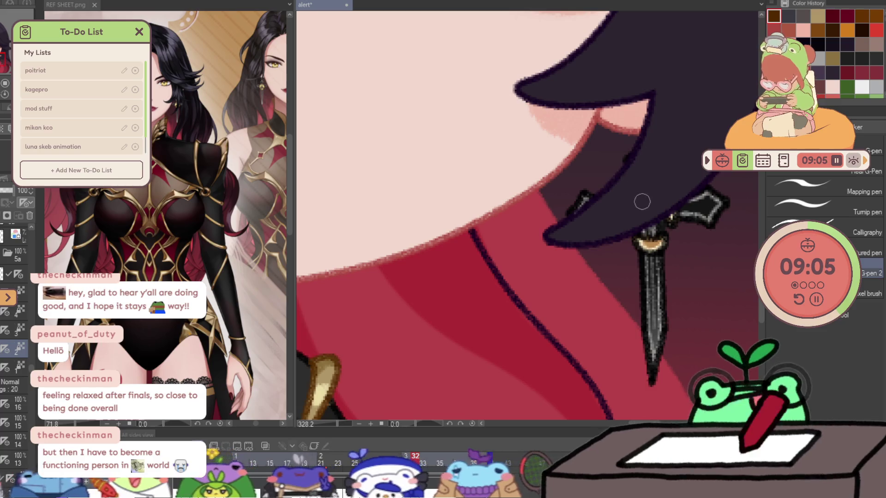
left_click_drag(641, 201, 657, 194)
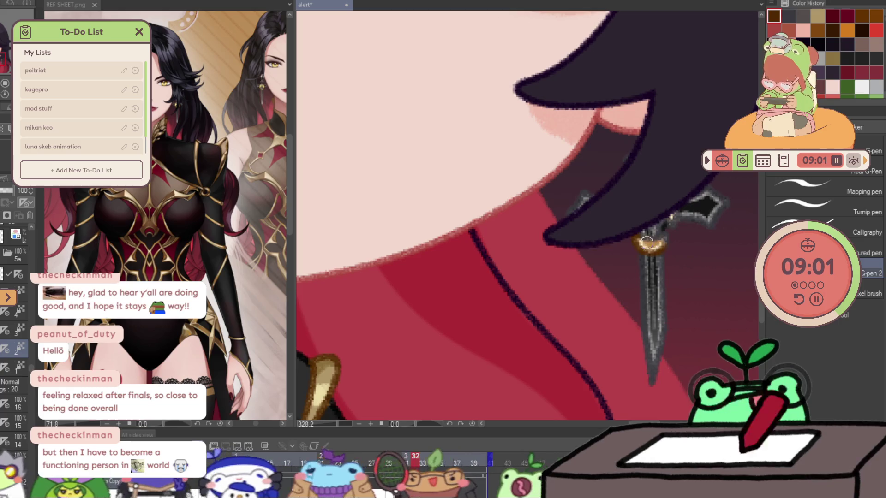
key("ctrl+0")
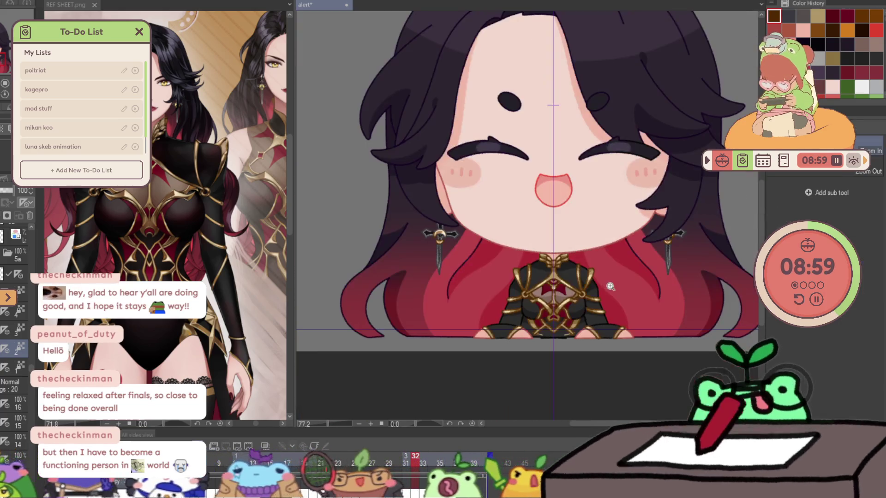
scroll(434, 244, "up", 5)
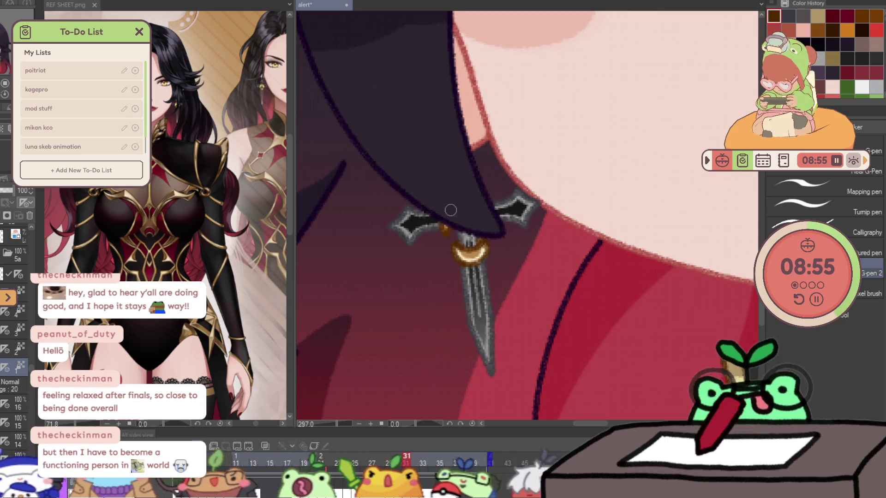
key("Right")
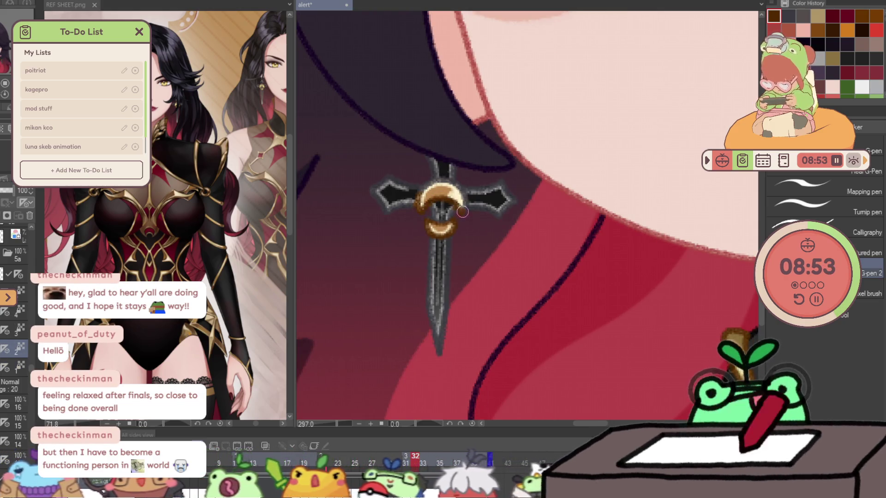
key("Right")
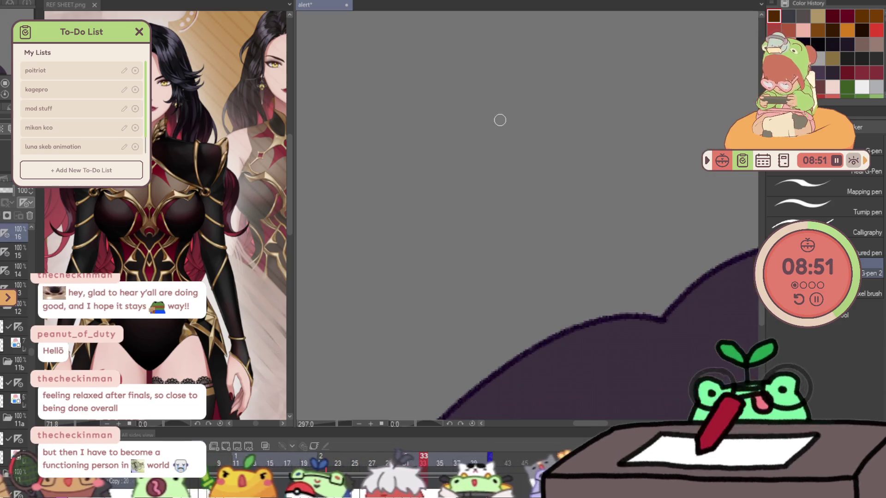
- With a smaller brush, darken part of the gold ring on the earring's hilt, comparing with the neighbouring frame
left_click_drag(412, 313, 510, 24)
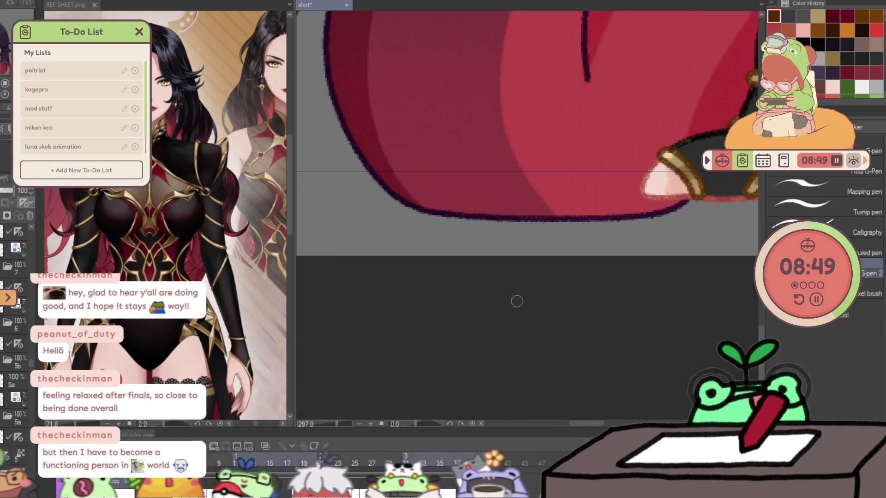
mouse_move(517, 240)
left_mouse_down()
mouse_move(433, 384)
mouse_move(506, 462)
left_mouse_up()
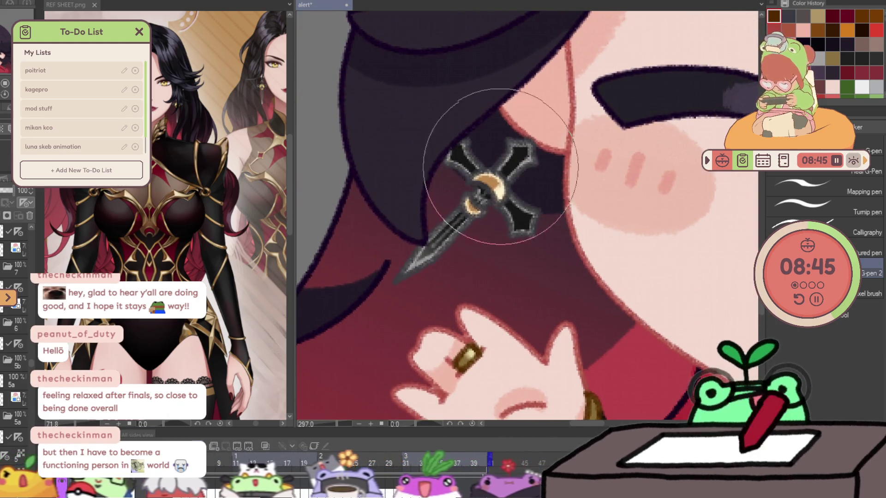
left_click_drag(473, 219, 486, 150)
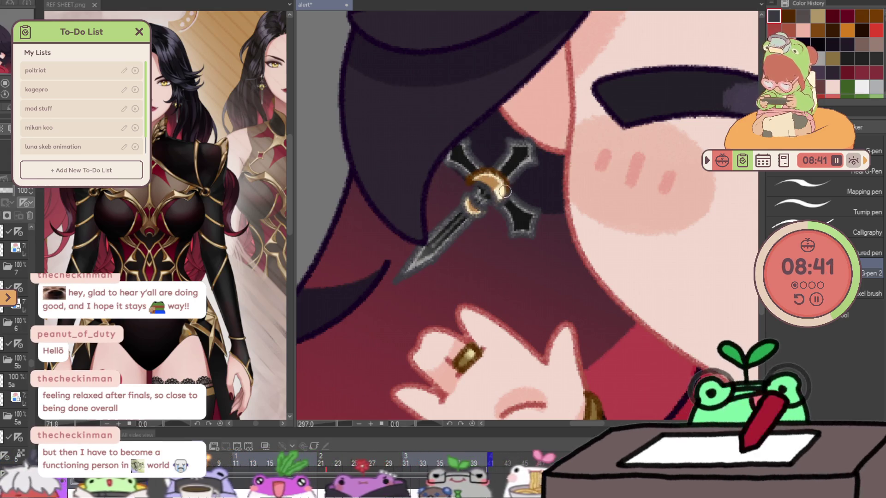
left_click_drag(494, 176, 497, 203)
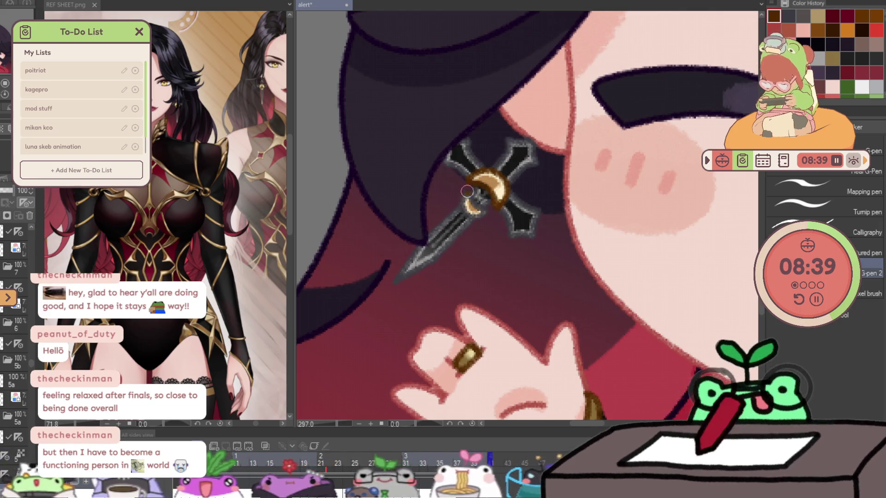
scroll(471, 215, "down", 5)
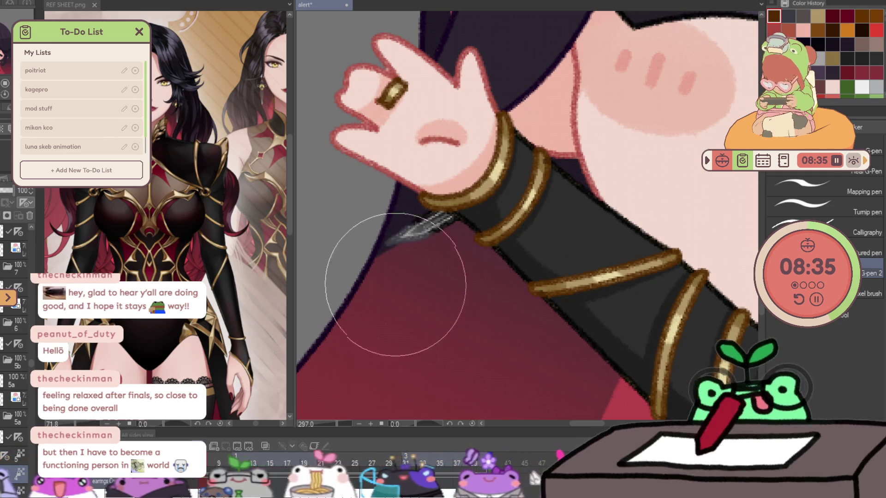
scroll(435, 252, "down", 5)
scroll(435, 252, "down", 2)
scroll(642, 294, "up", 8)
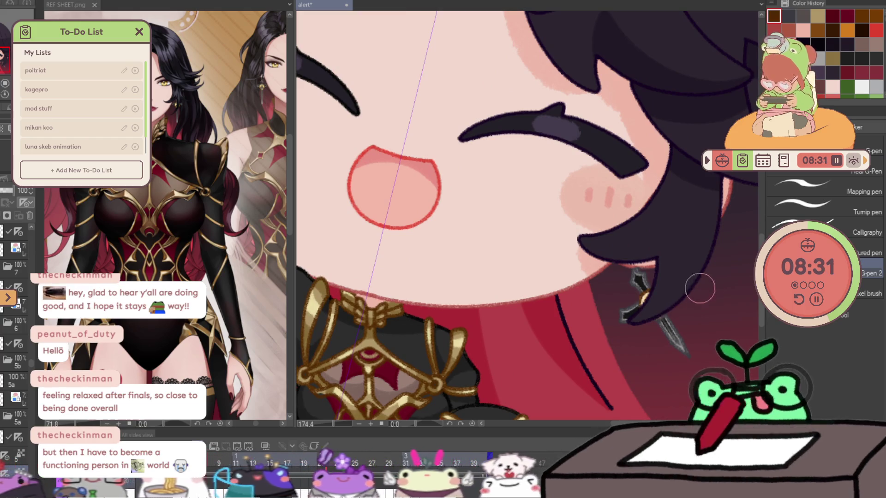
key("ctrl+z")
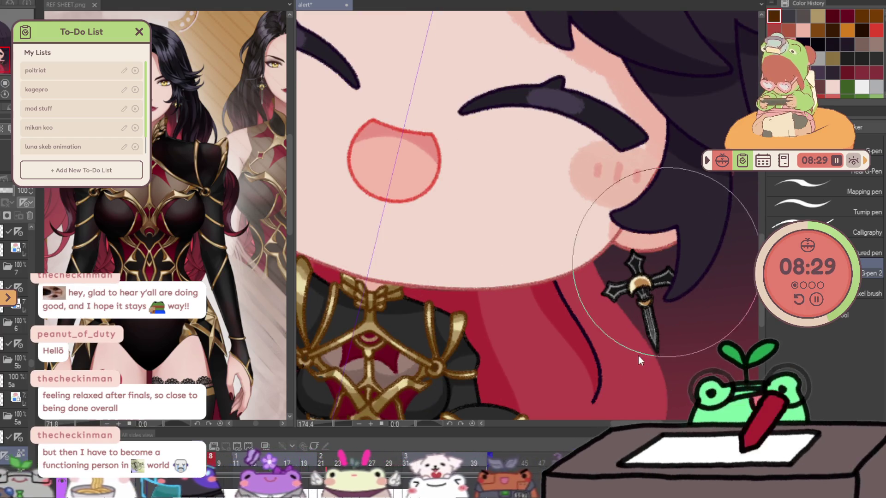
key("ctrl+y")
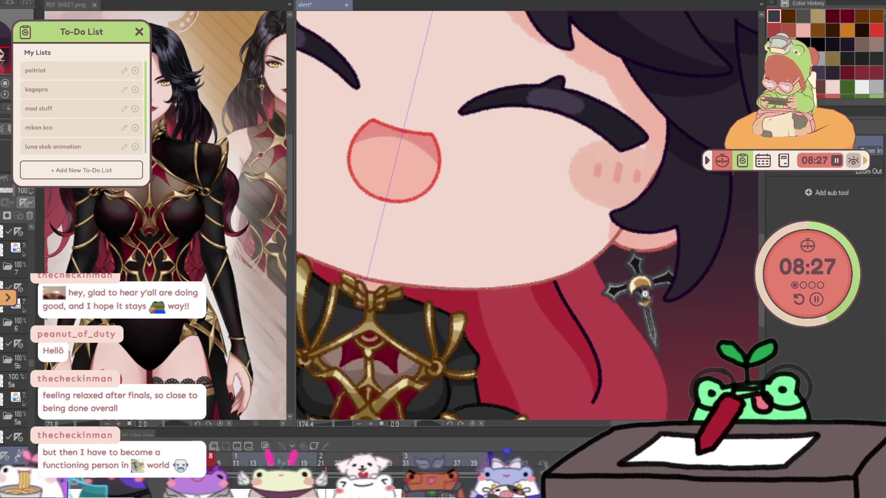
scroll(634, 277, "up", 3)
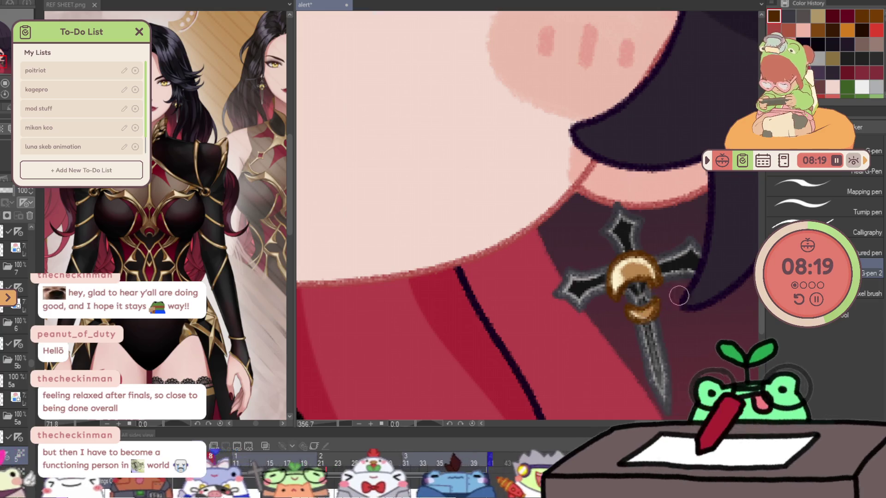
- Zoom into the earring and extend the gold crescent down its left edge
left_click_drag(668, 299, 599, 335)
left_click_drag(543, 275, 653, 280)
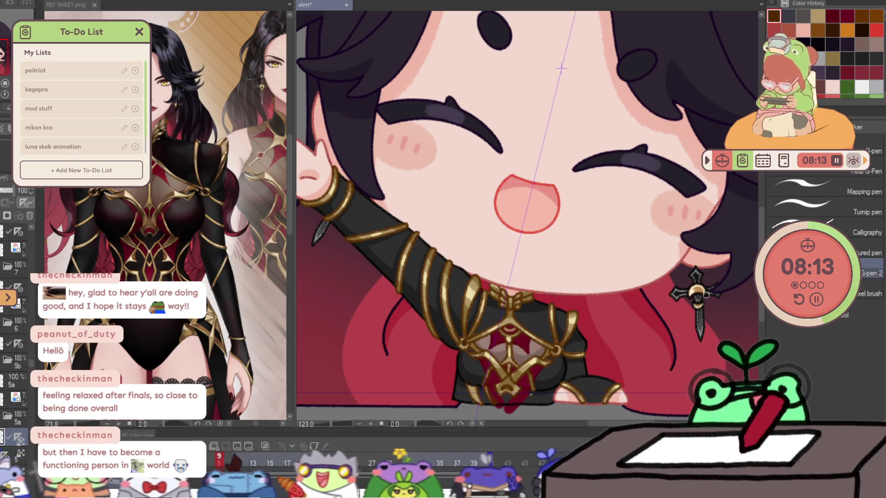
left_click_drag(717, 332, 755, 336)
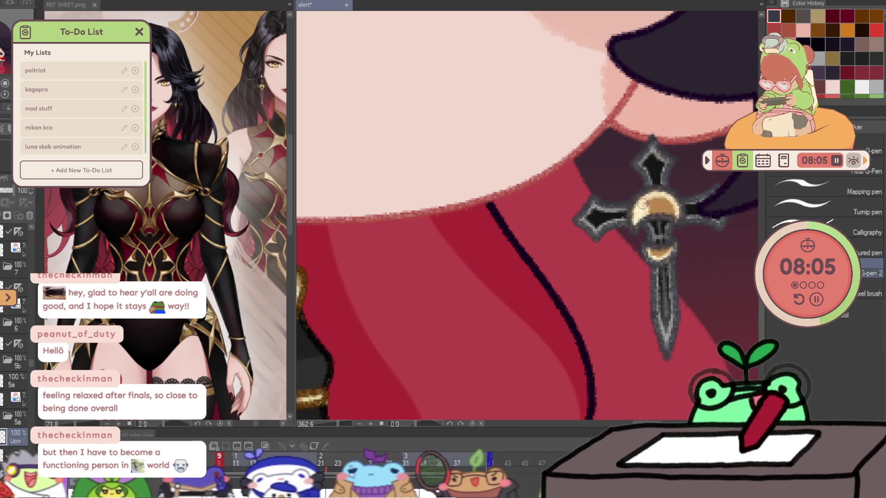
left_click_drag(649, 199, 632, 227)
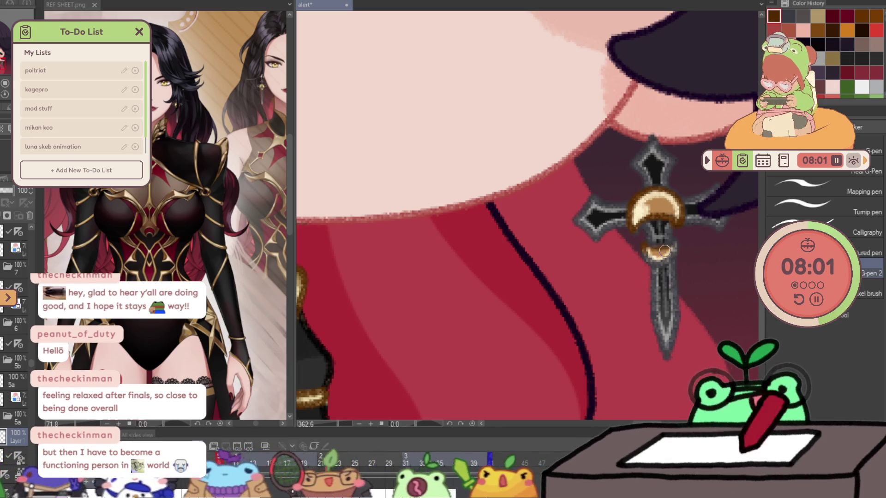
scroll(621, 281, "down", 5)
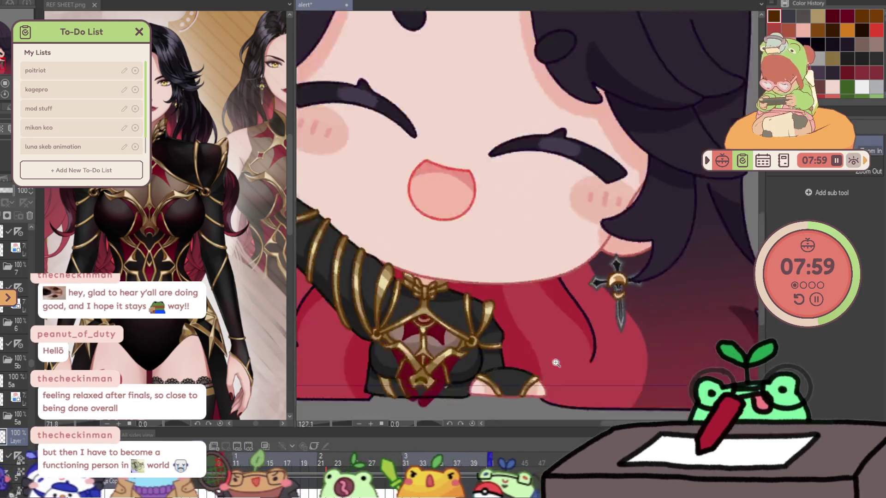
- On the next frame, paint gold at the crescent's left and add a second gold crescent below it
key("Right")
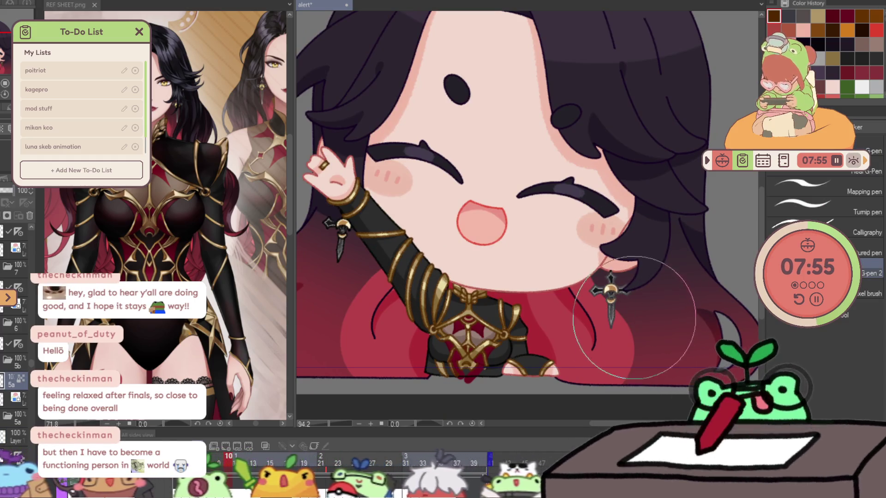
scroll(616, 308, "up", 5)
key("p")
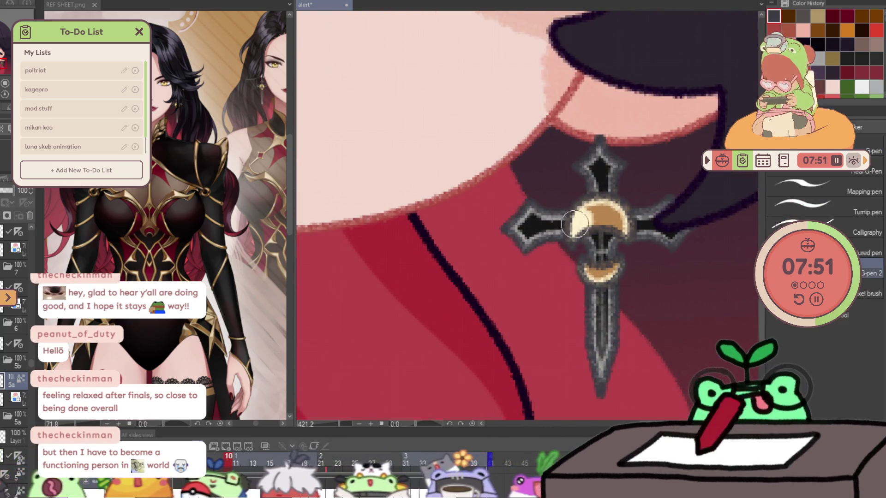
mouse_move(575, 220)
left_mouse_down()
mouse_move(576, 242)
mouse_move(587, 208)
left_mouse_up()
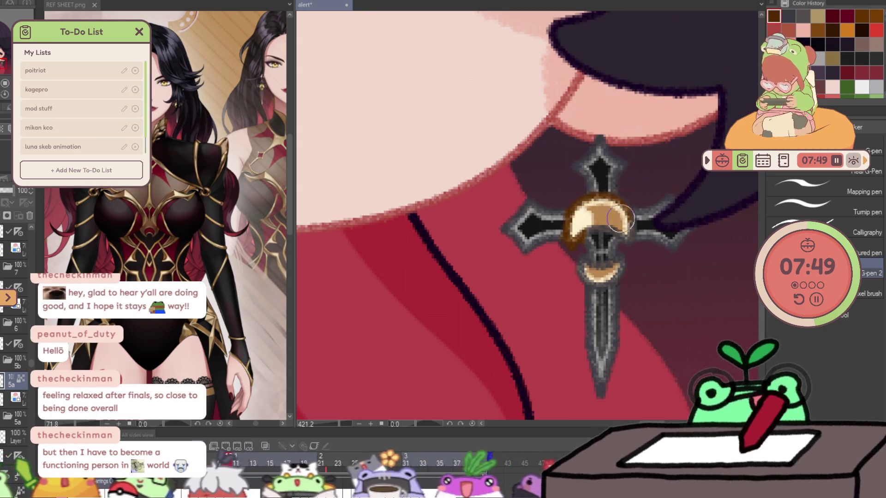
left_click_drag(601, 270, 584, 269)
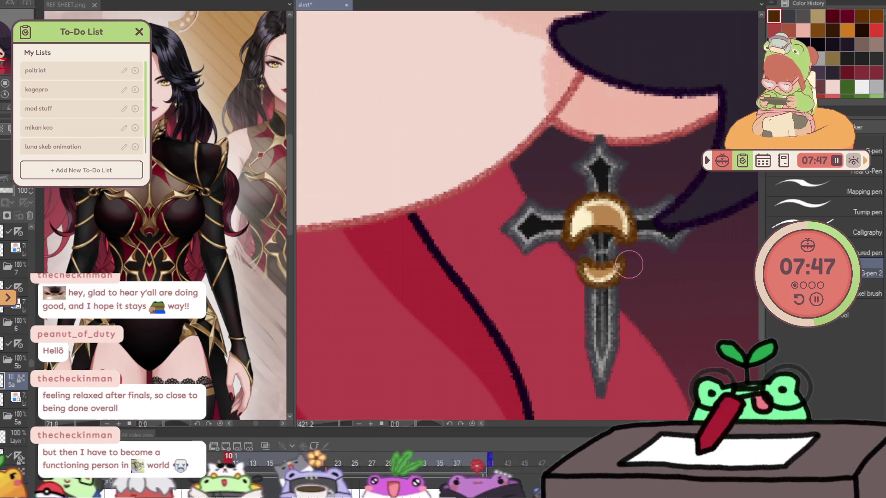
scroll(628, 265, "down", 5)
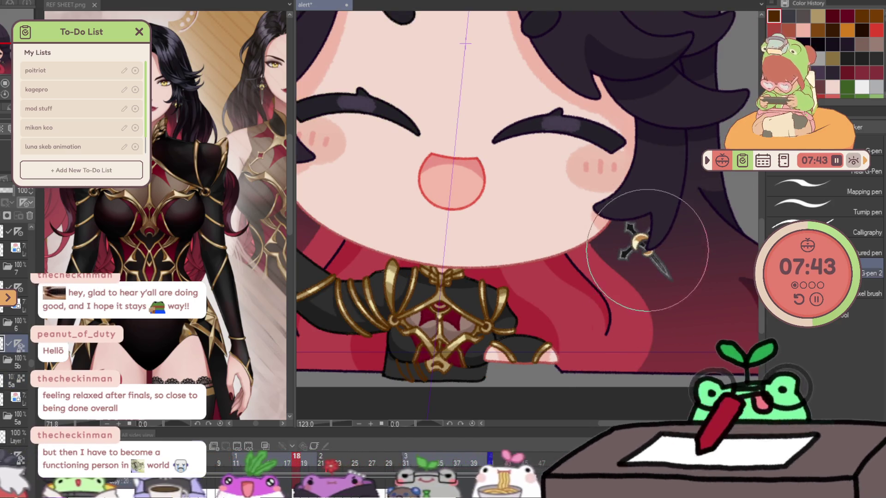
scroll(635, 241, "down", 2)
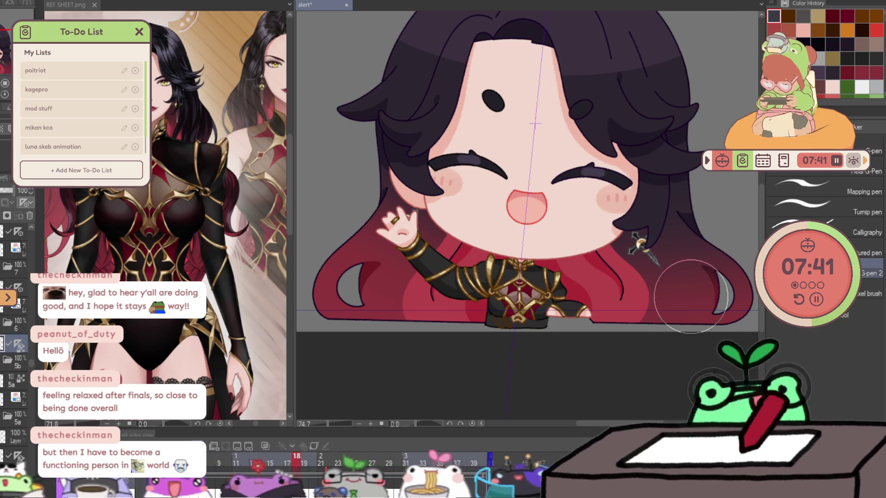
- Jump to the raised-arm frame and grow the tan hilt blob into a gold crescent
key("ctrl+Left")
key("ctrl+Right")
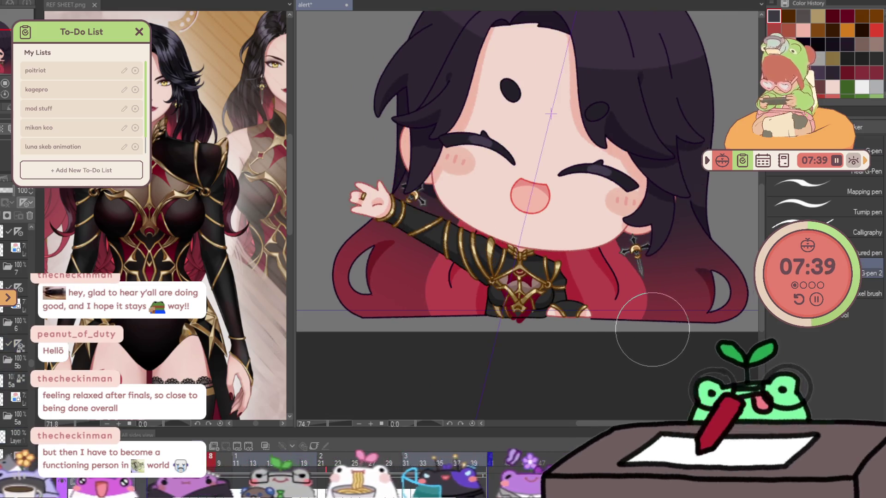
key("ctrl+Left")
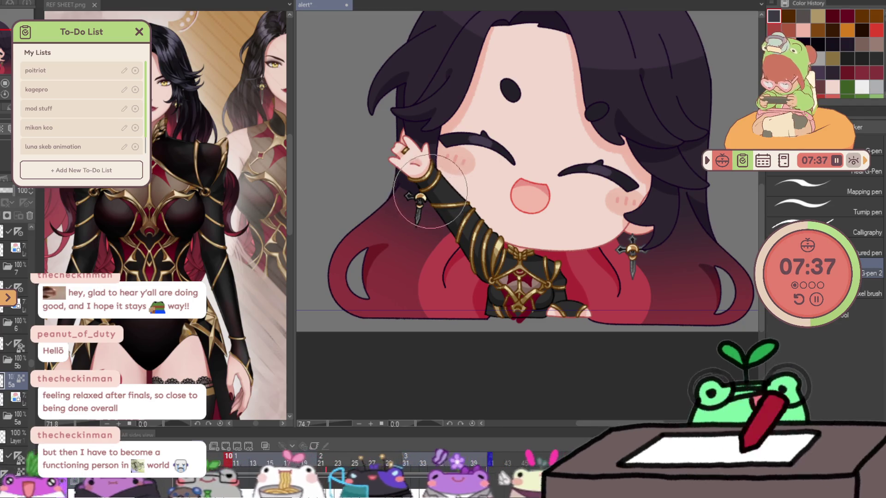
mouse_move(413, 197)
left_mouse_down()
mouse_move(454, 200)
mouse_move(439, 214)
left_mouse_up()
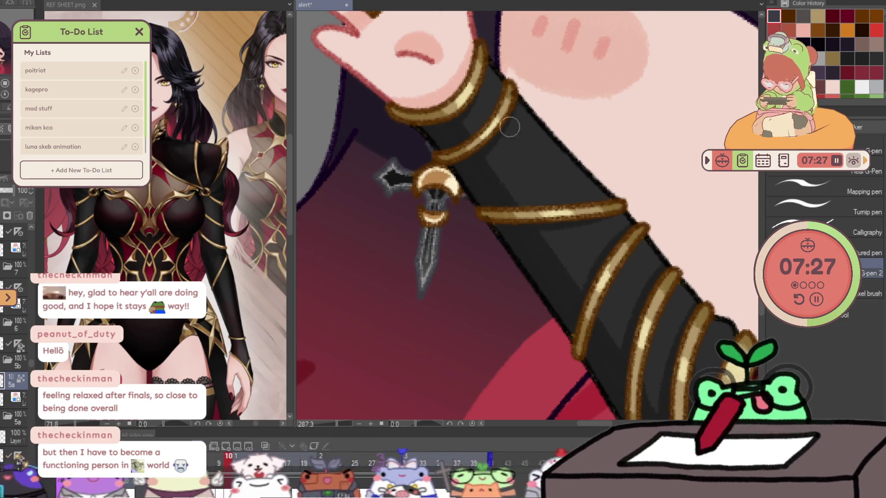
scroll(510, 127, "down", 2)
scroll(509, 127, "down", 5)
scroll(678, 271, "up", 5)
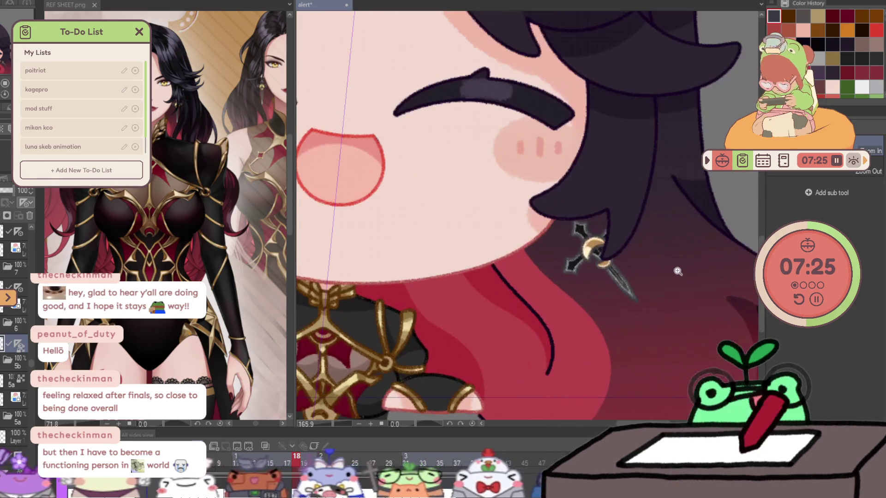
scroll(677, 272, "up", 2)
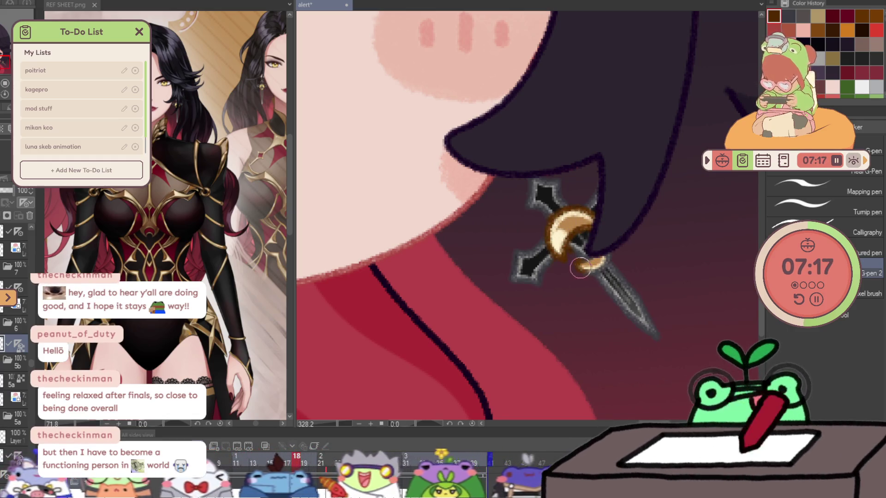
left_click_drag(587, 268, 607, 249)
scroll(737, 195, "up", 5)
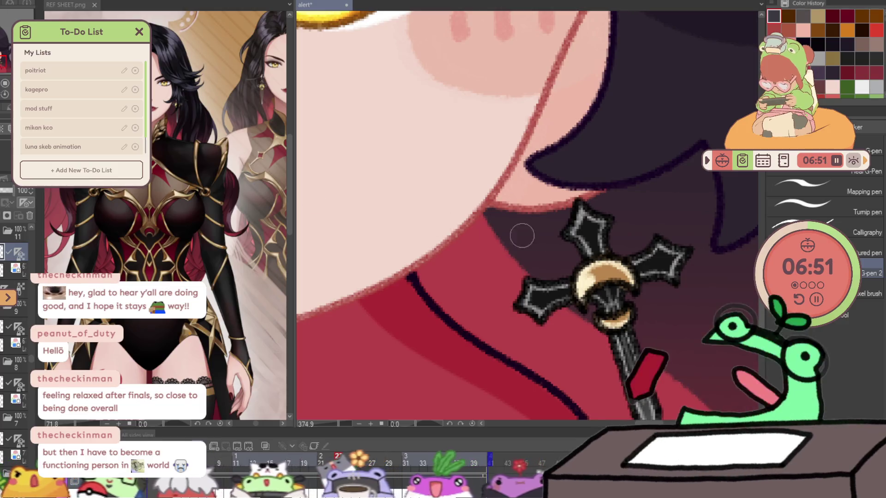
- Extend the gold crescent and reshape the cross-dagger's arms across two animation frames
left_click_drag(657, 270, 610, 222)
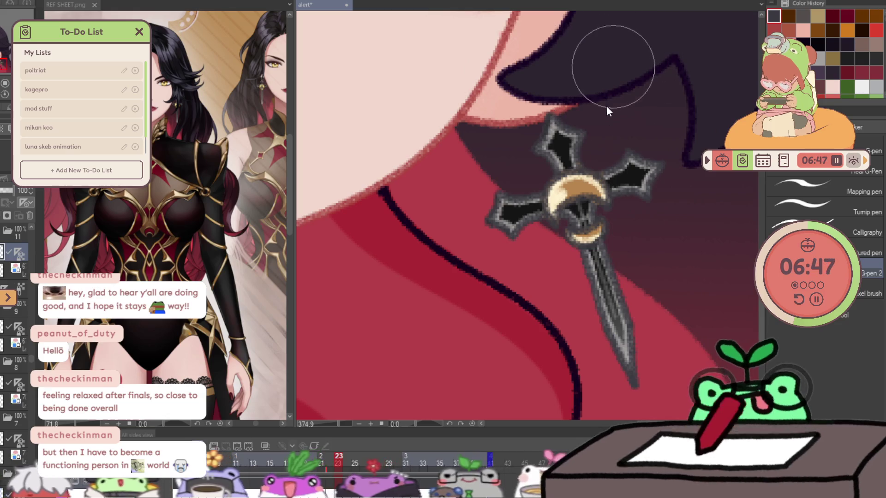
mouse_move(553, 195)
left_mouse_down()
mouse_move(553, 215)
mouse_move(604, 193)
mouse_move(569, 175)
left_mouse_up()
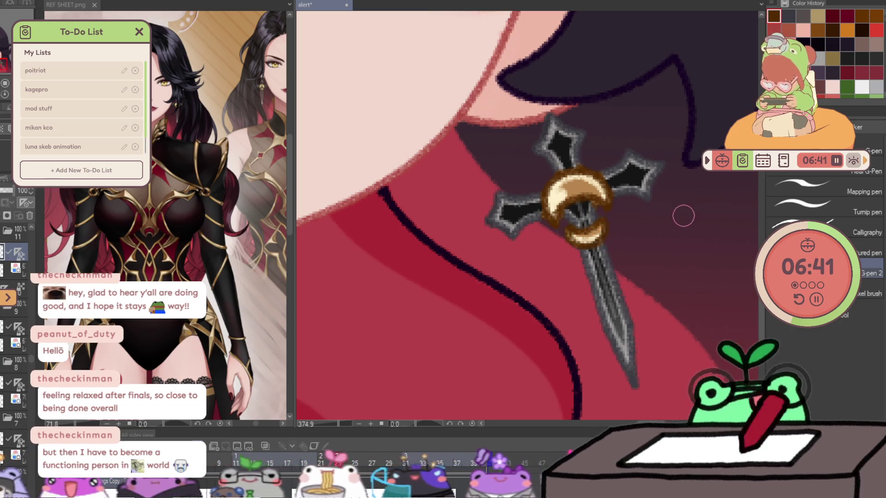
key("Right")
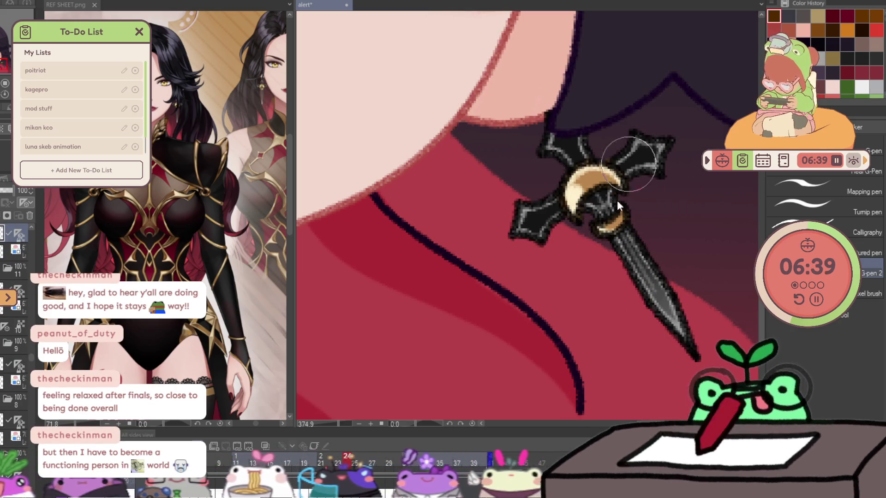
mouse_move(617, 201)
left_mouse_down()
mouse_move(593, 169)
mouse_move(599, 134)
mouse_move(625, 98)
left_mouse_up()
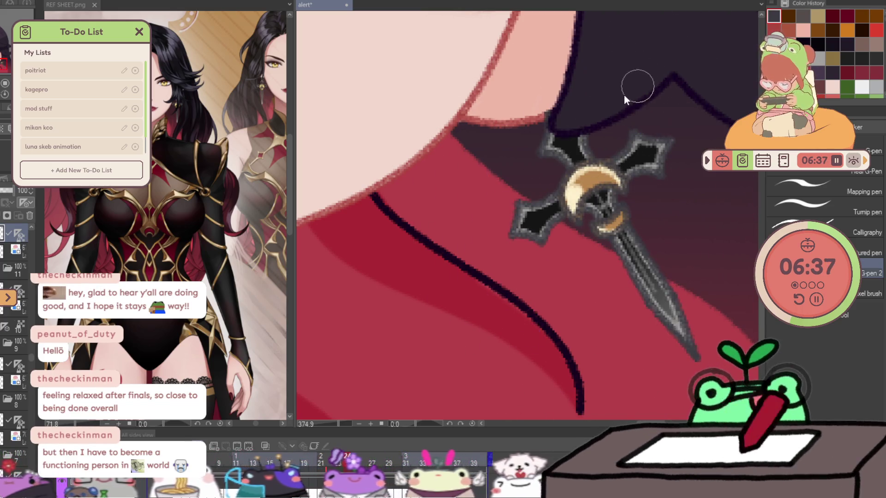
left_click_drag(566, 194, 576, 218)
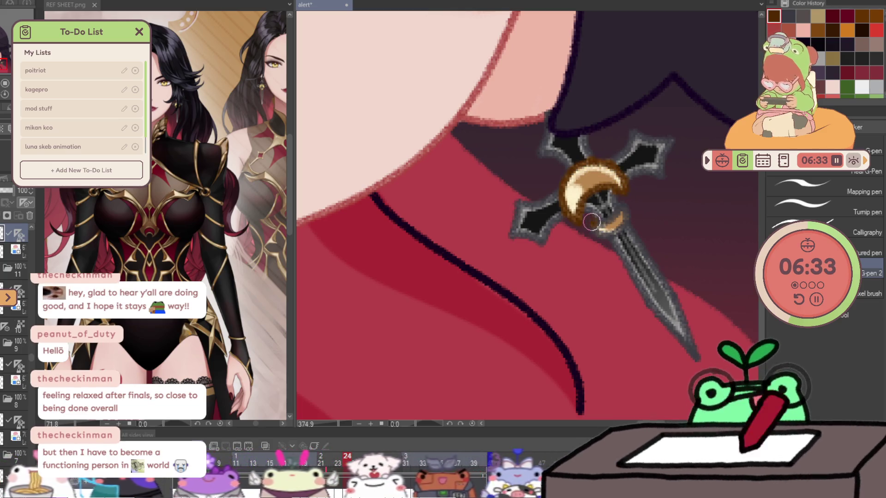
- Shorten the cross's upper arm and shade the gold crescent's left edge darker orange-brown
key("minus")
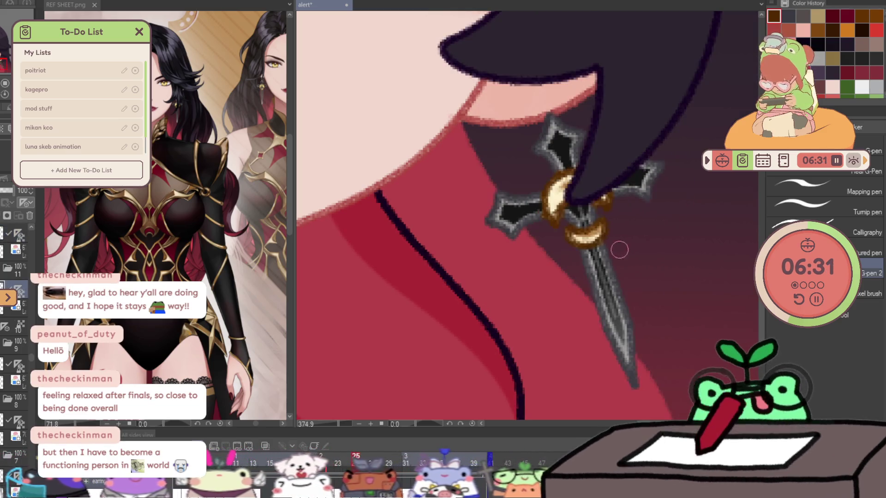
key("asciicircum")
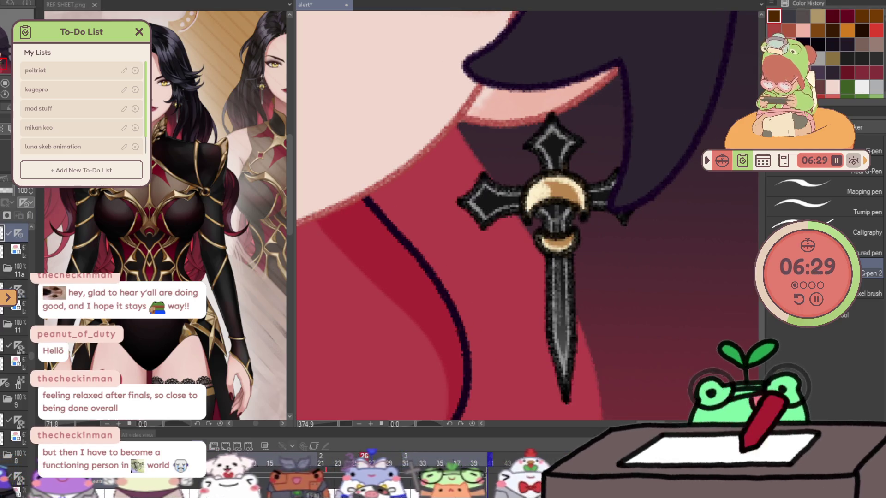
left_click_drag(551, 250, 556, 128)
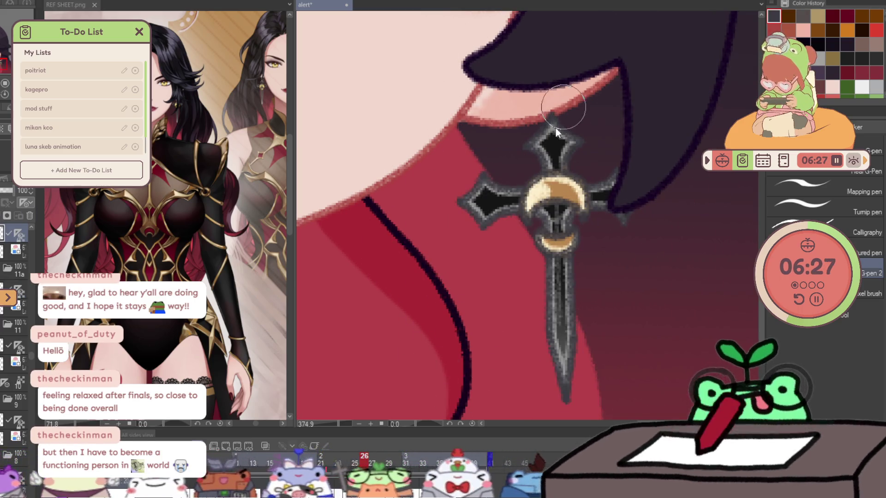
left_click_drag(530, 196, 554, 182)
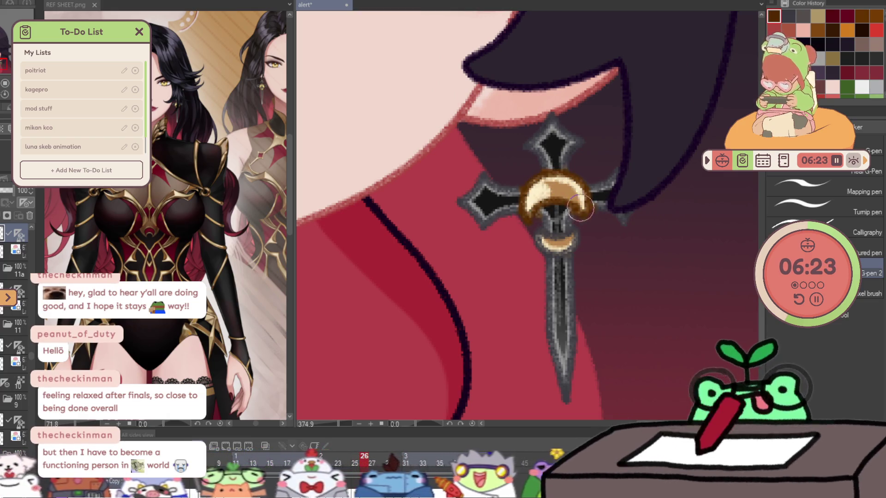
mouse_move(539, 239)
left_mouse_down()
mouse_move(658, 275)
mouse_move(598, 350)
left_mouse_up()
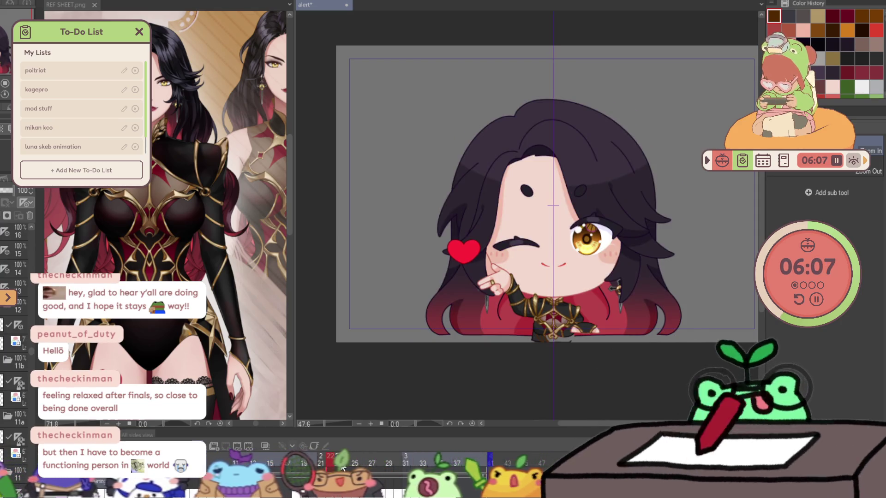
- On frame 21's Layer 37, sample the heart's red and paint darker shading along its bottom
left_click(324, 460)
scroll(485, 277, "up", 4)
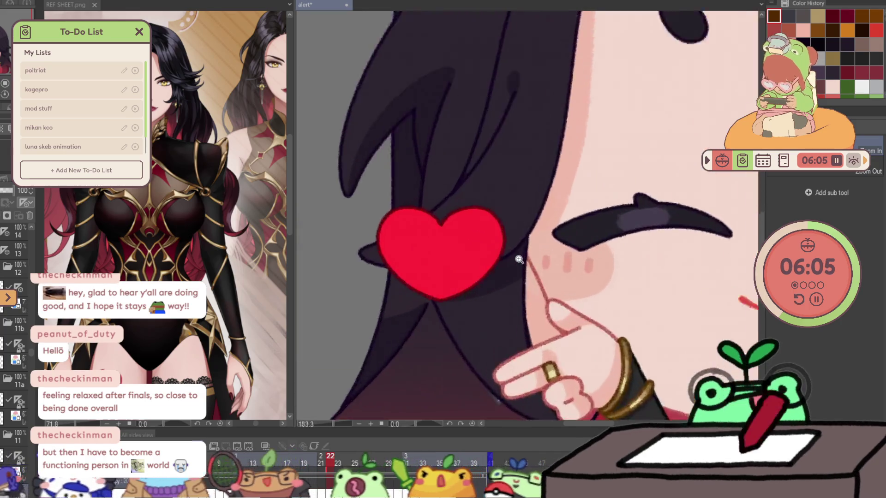
scroll(480, 276, "up", 1)
left_click(409, 262, "ctrl+shift")
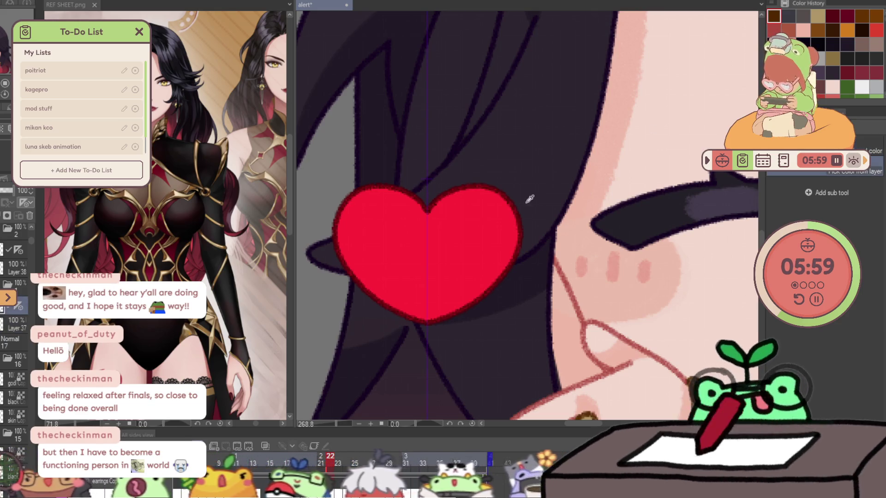
left_click(517, 208, "alt")
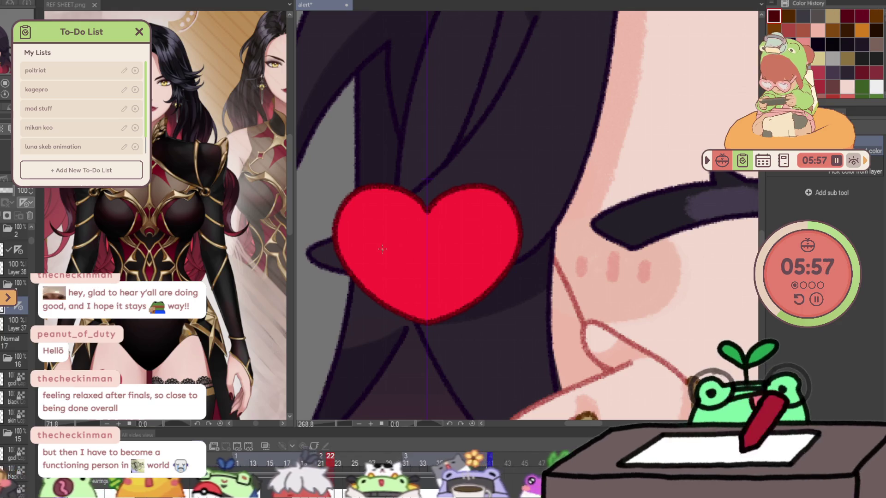
key("p")
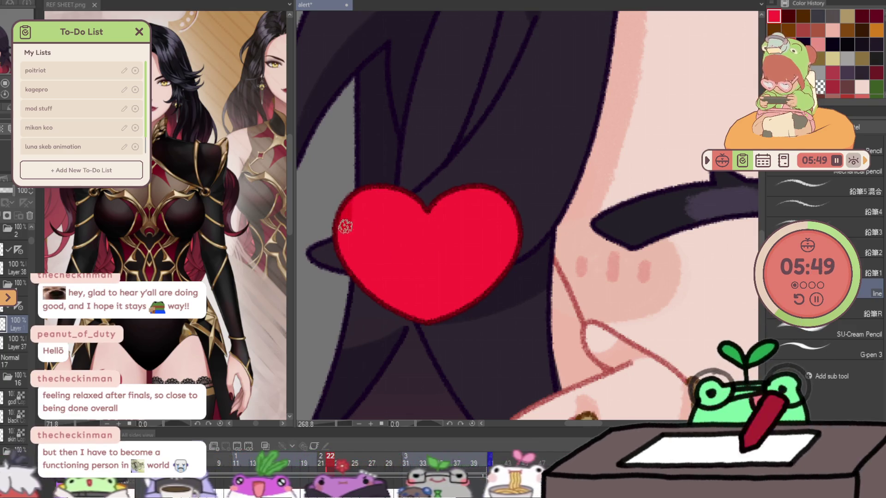
left_click_drag(345, 226, 519, 232)
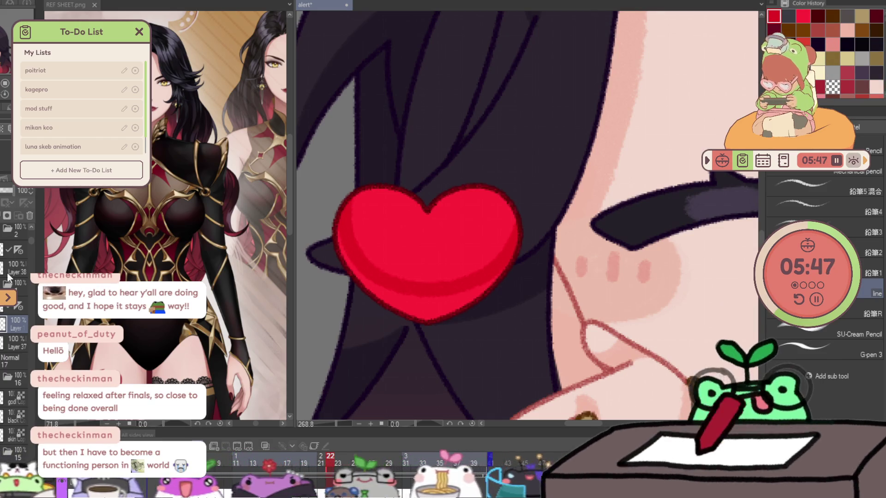
- Paint a pink swirl highlight on the heart, undoing a first trial
key("g")
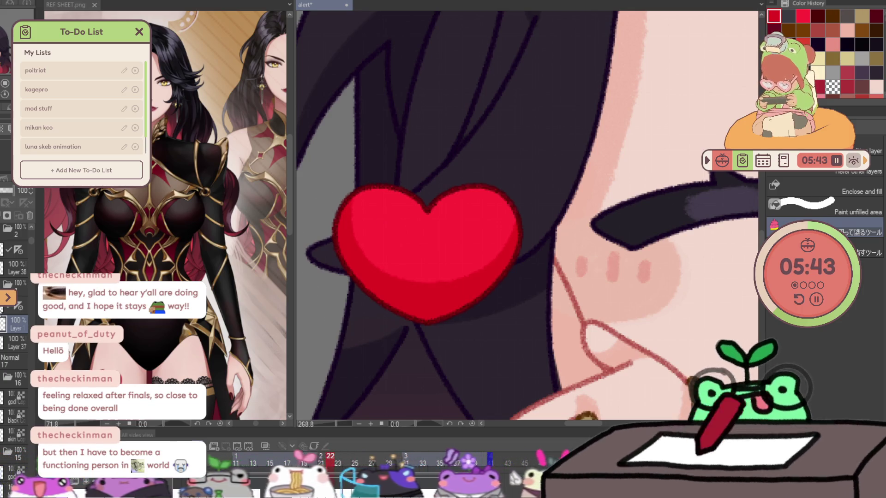
key("p")
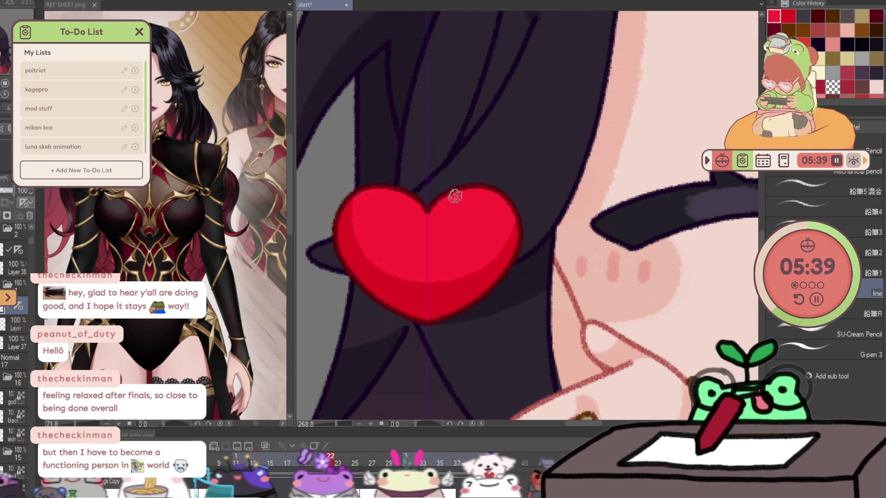
mouse_move(450, 196)
left_mouse_down()
mouse_move(416, 191)
mouse_move(501, 198)
mouse_move(510, 261)
left_mouse_up()
key("ctrl+z")
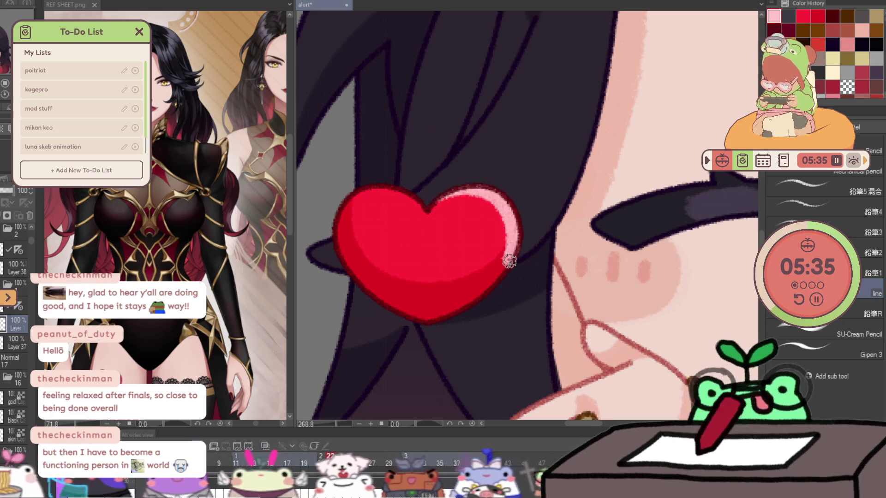
mouse_move(482, 216)
left_mouse_down()
mouse_move(490, 203)
mouse_move(478, 234)
mouse_move(496, 213)
mouse_move(480, 214)
mouse_move(485, 223)
mouse_move(467, 188)
left_mouse_up()
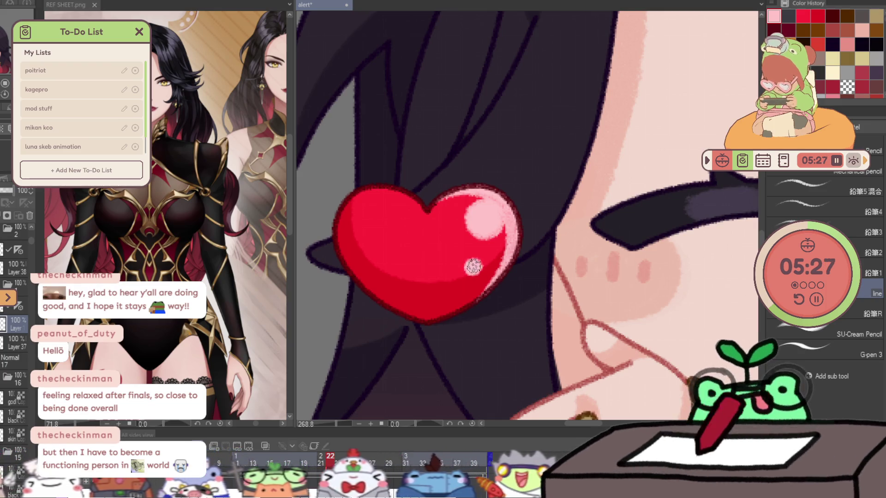
- Repaint the heart's right outline in dark red and create new layers above Layer 38
mouse_move(582, 241)
left_mouse_down()
mouse_move(533, 331)
mouse_move(534, 175)
left_mouse_up()
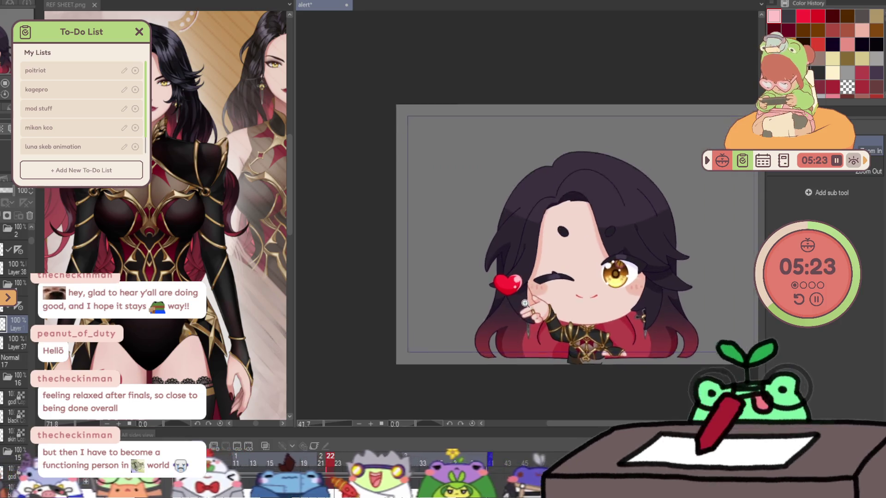
left_click(491, 169)
key("p")
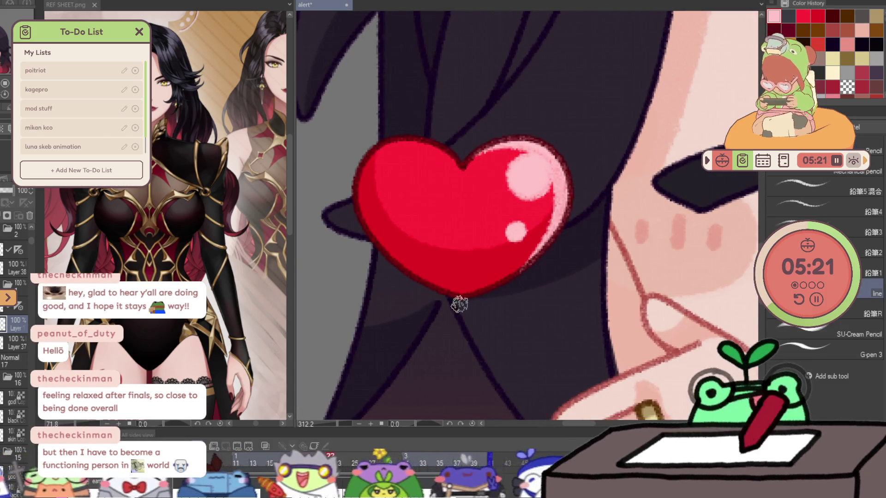
left_click_drag(562, 185, 515, 288)
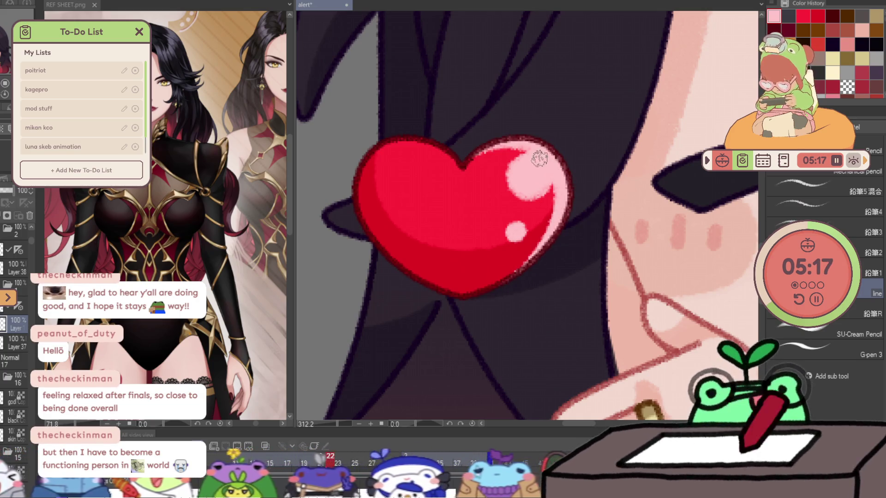
scroll(573, 172, "down", 5)
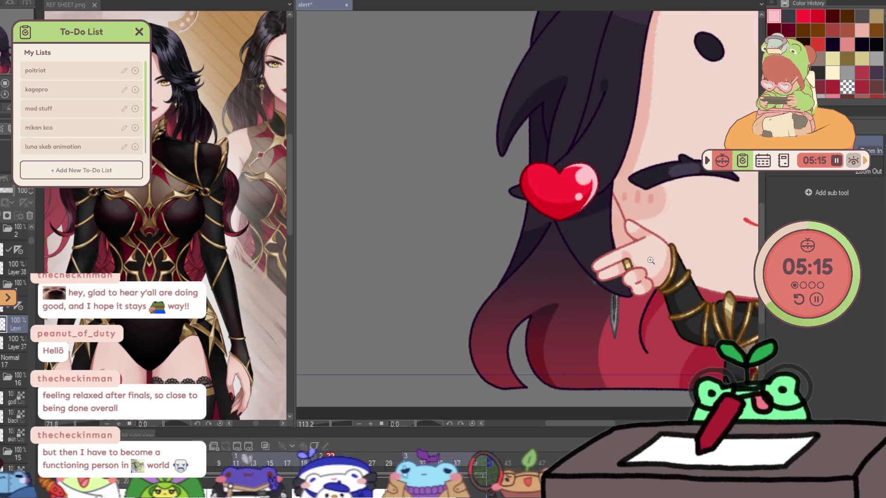
scroll(627, 258, "up", 1)
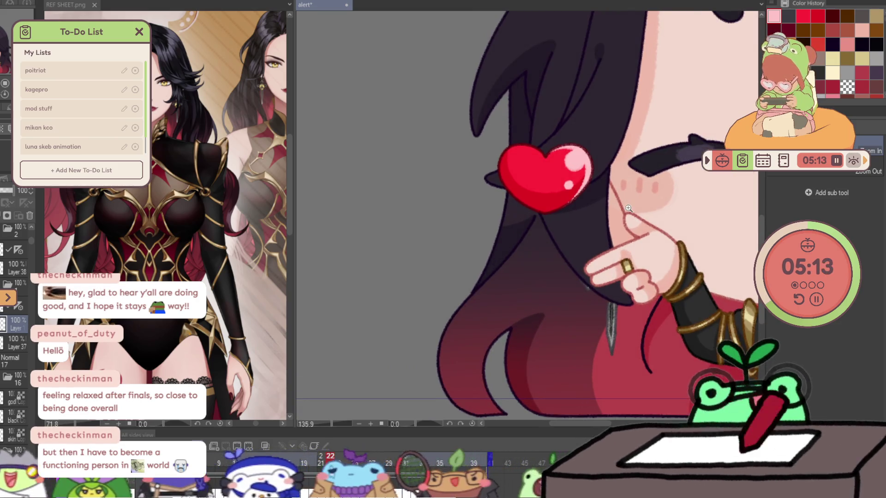
key("p")
key("ctrl+shift+n")
key("ctrl+shift+n")
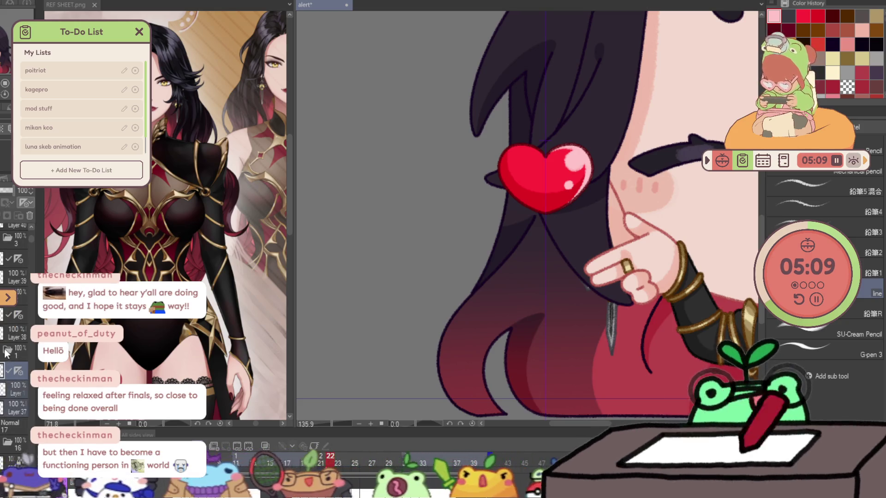
- On frame 23, repaint the heart ornament's shading and brighten its white highlight with the pencil
left_click(2, 336)
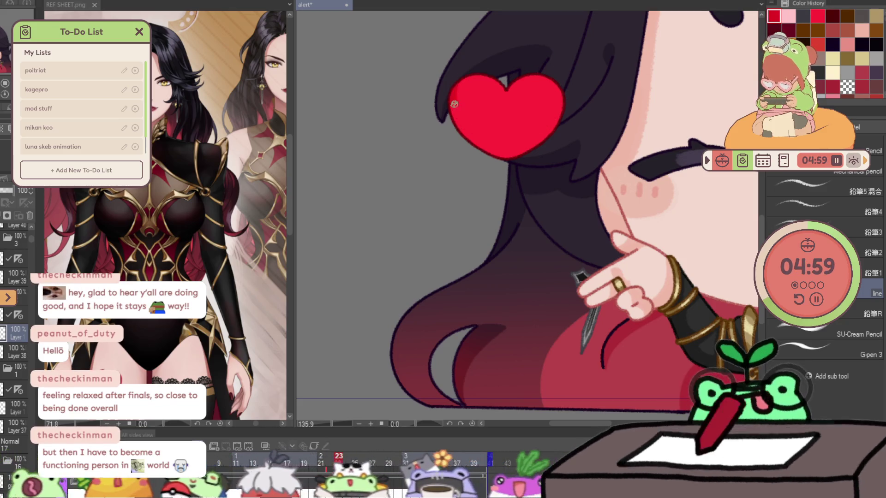
key("ctrl+z")
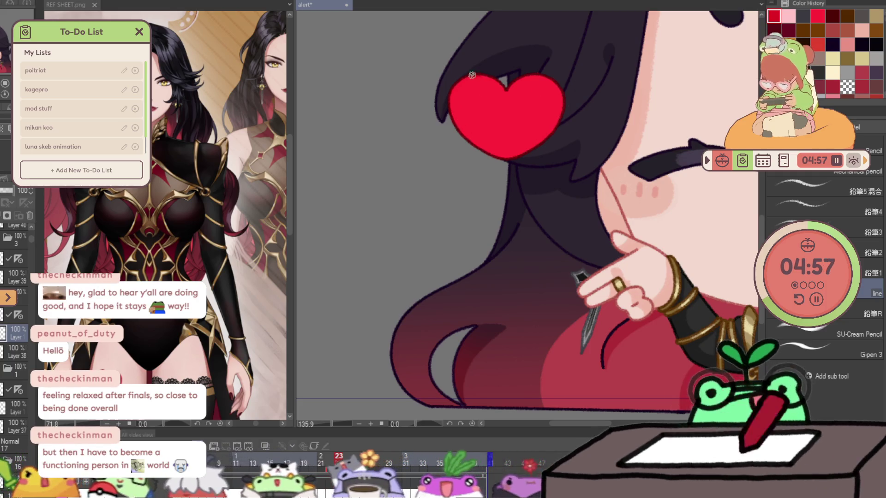
left_click_drag(471, 80, 484, 135)
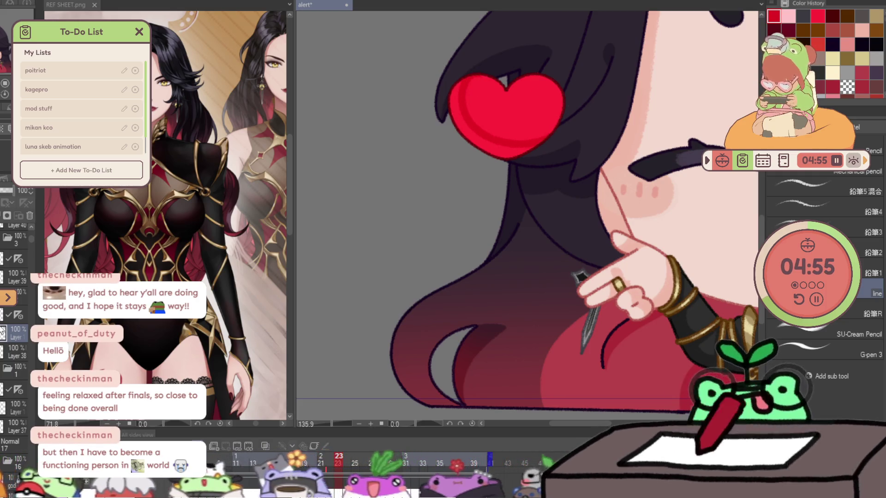
key("p")
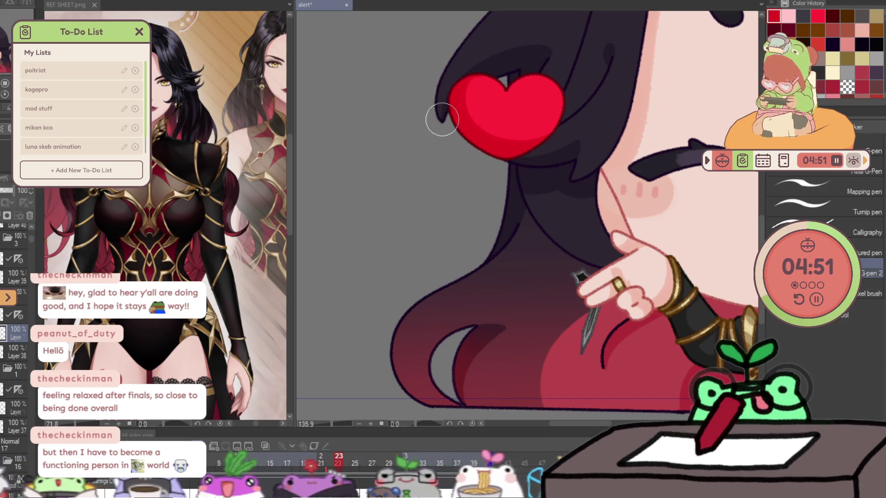
key("p")
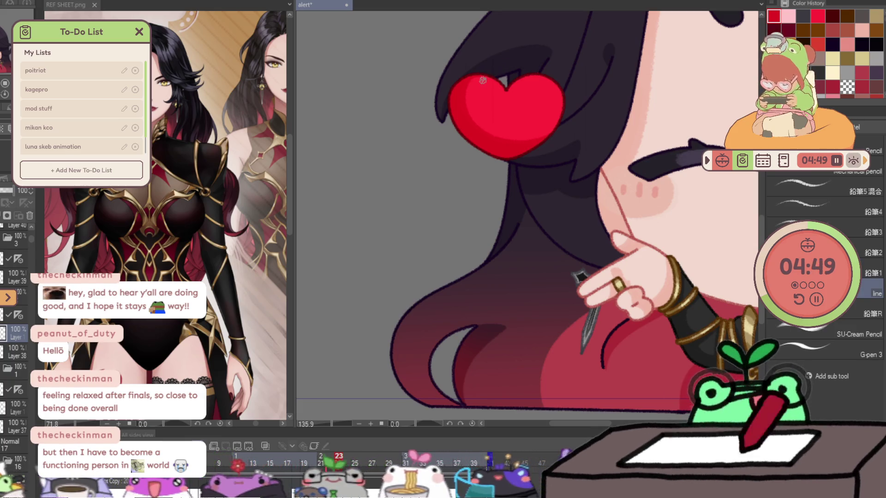
left_click_drag(482, 80, 482, 81)
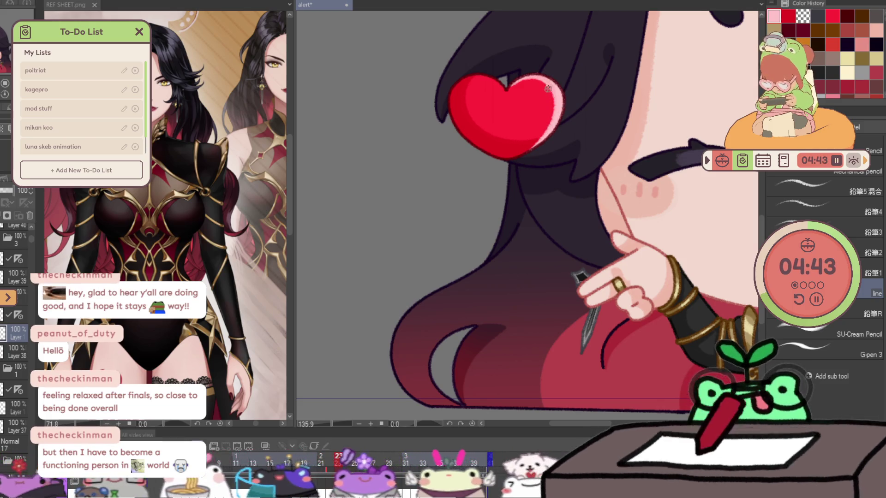
left_click_drag(537, 92, 547, 101)
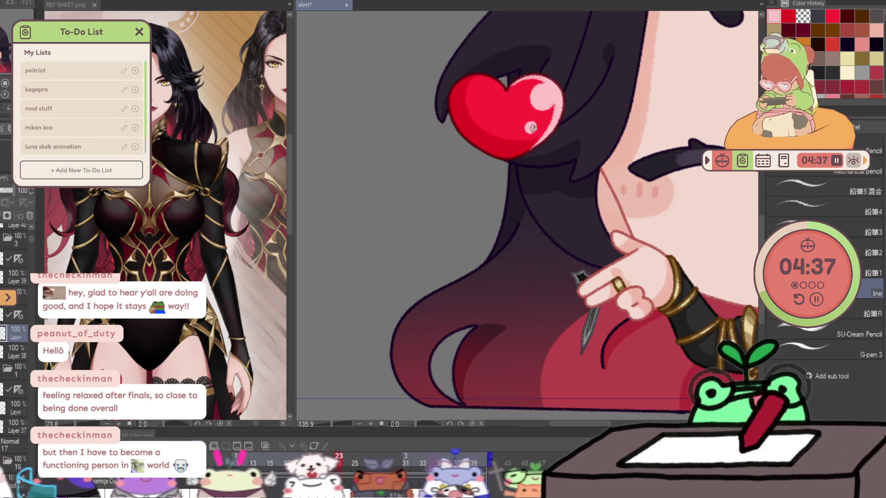
- Preview the animation, then zoom out to see the whole chibi
key("space")
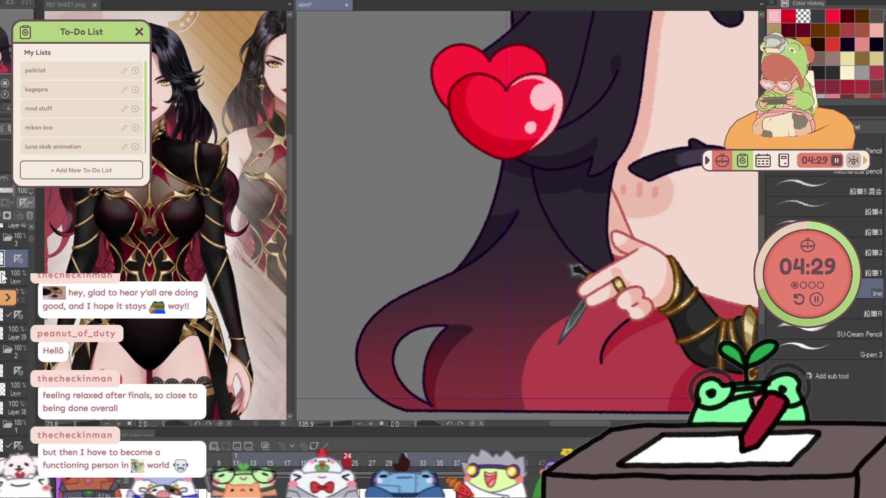
key("k")
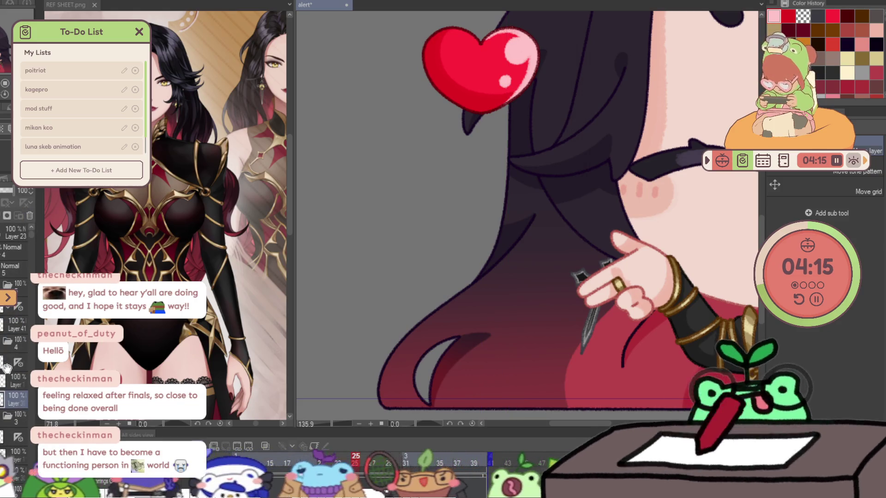
key("ctrl+0")
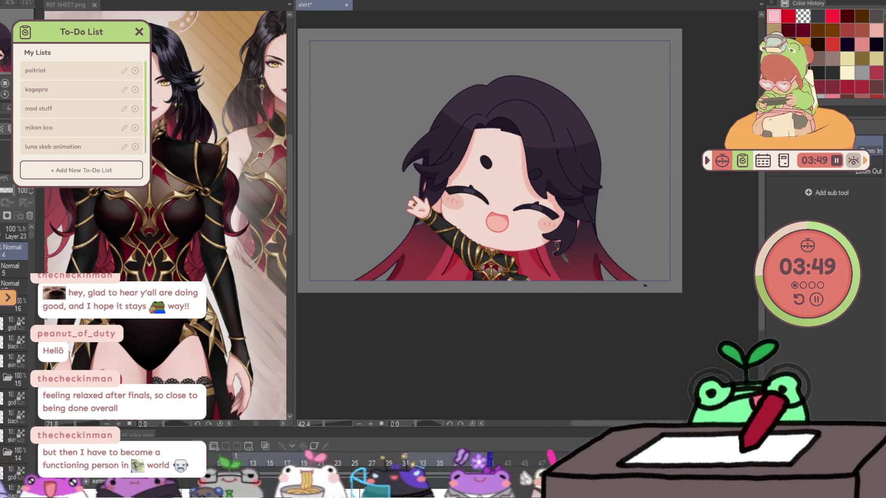
- Transform the thin bottom strip to stretch it wider to the right and commit it
key("ctrl+t")
left_click_drag(646, 294, 678, 296)
key("Return")
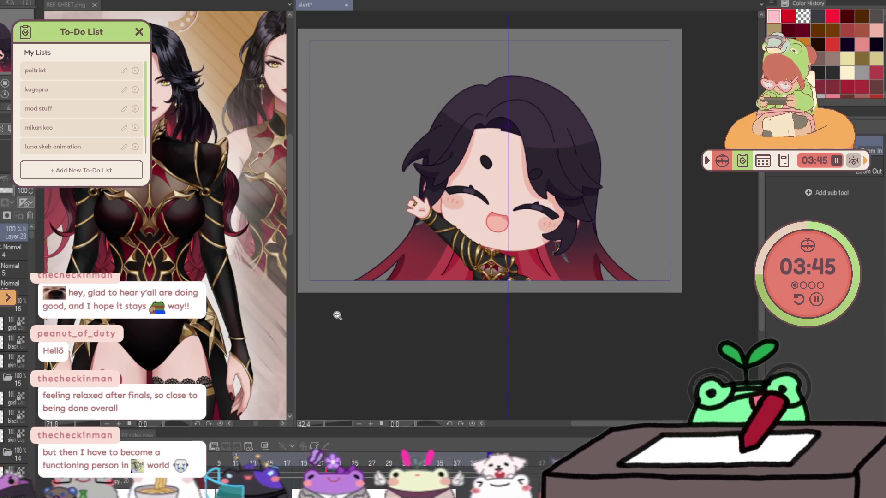
left_click_drag(349, 343, 402, 378)
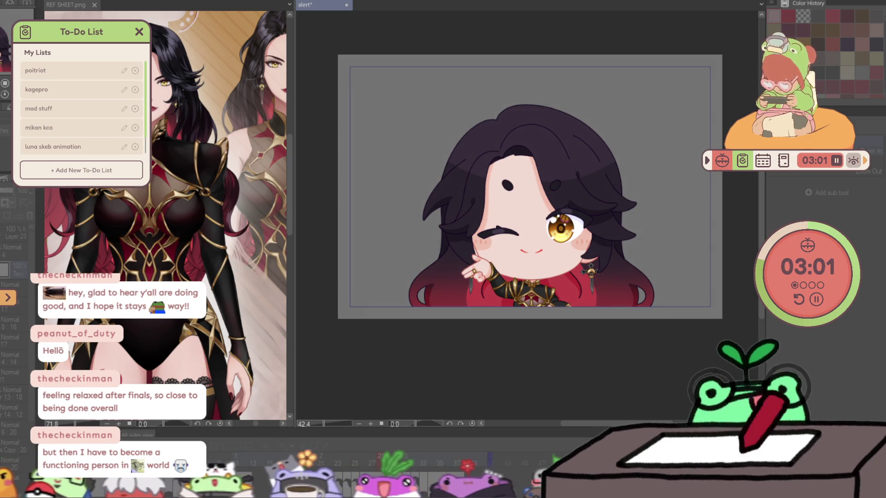
scroll(19, 401, "down", 5)
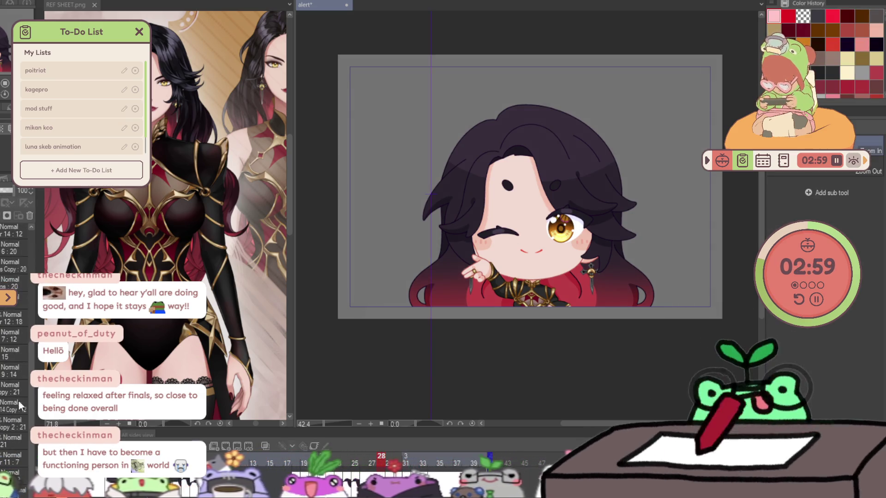
scroll(16, 403, "up", 5)
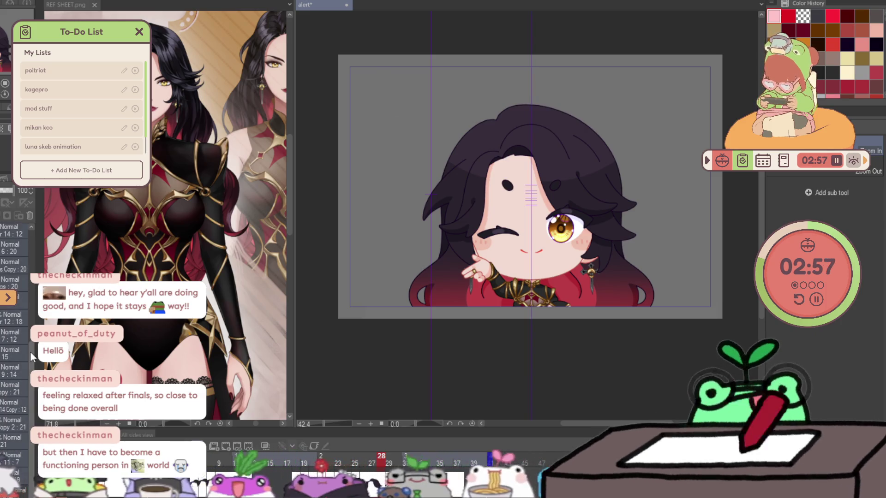
- Show the guide lines, select the Tone layer and keep previewing the animation
left_click(29, 268)
scroll(29, 267, "down", 5)
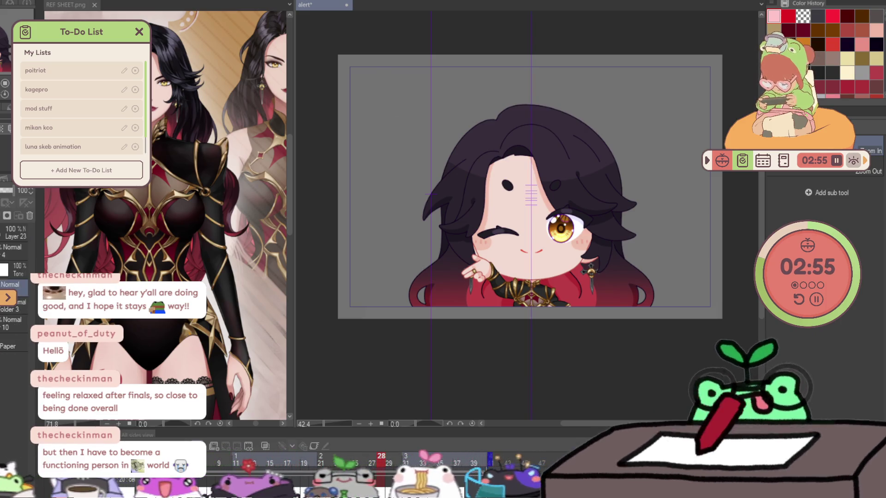
left_click(22, 267)
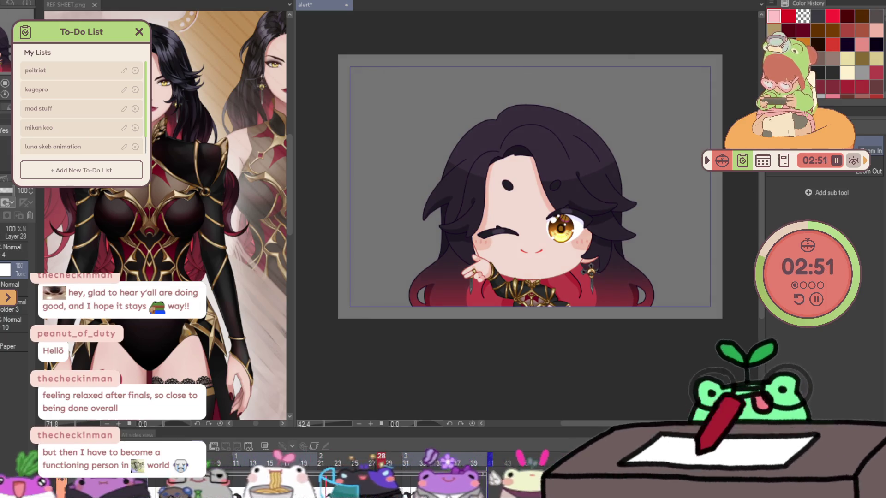
key("space")
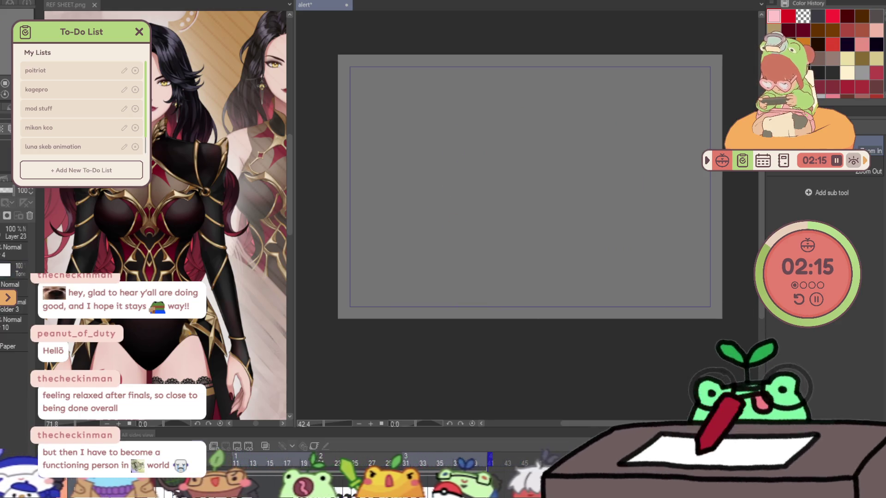
- Save the alert animation, tick 'render' in the eve list, add a 'showcase' task and return to My Lists
key("ctrl+s")
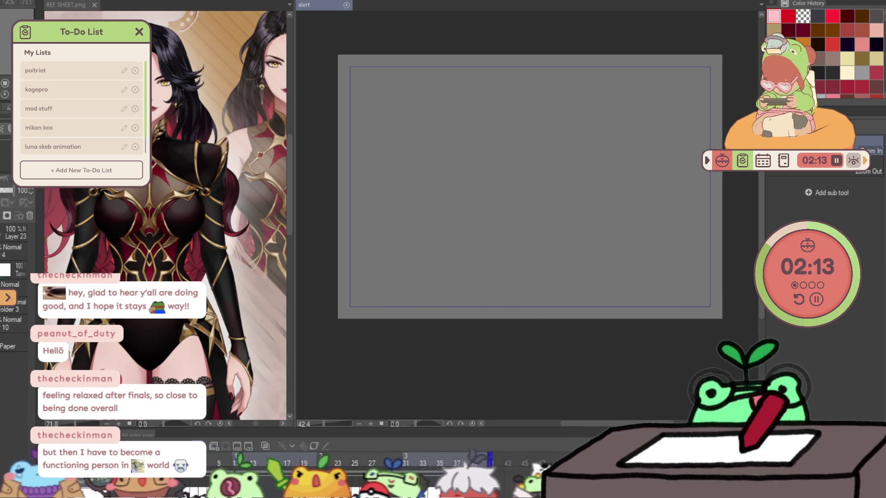
scroll(81, 117, "down", 2)
left_click(93, 147)
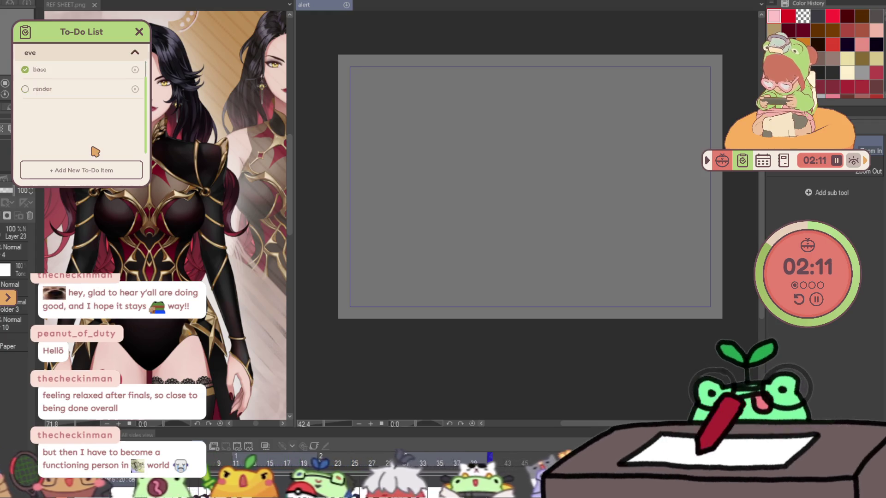
left_click(30, 110)
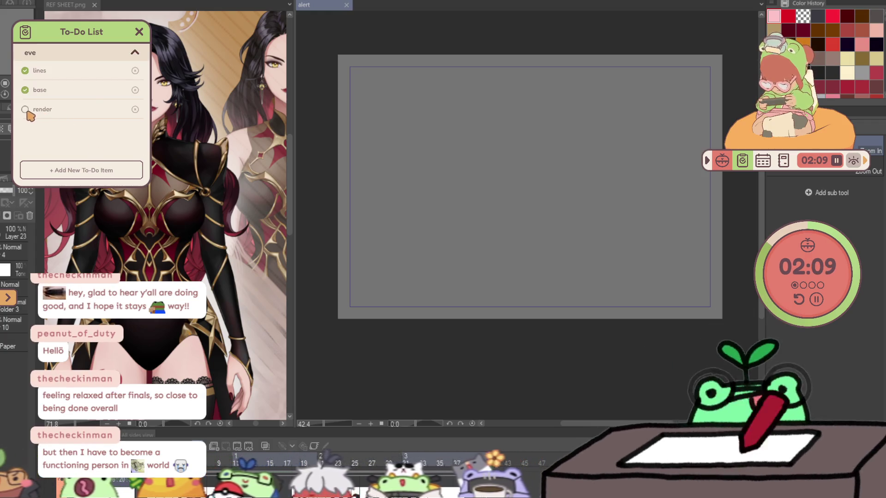
left_click(60, 167)
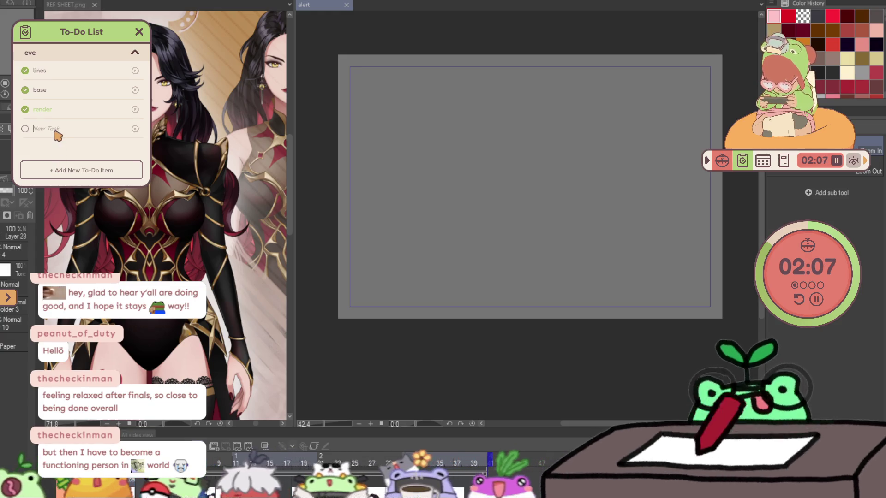
type("si")
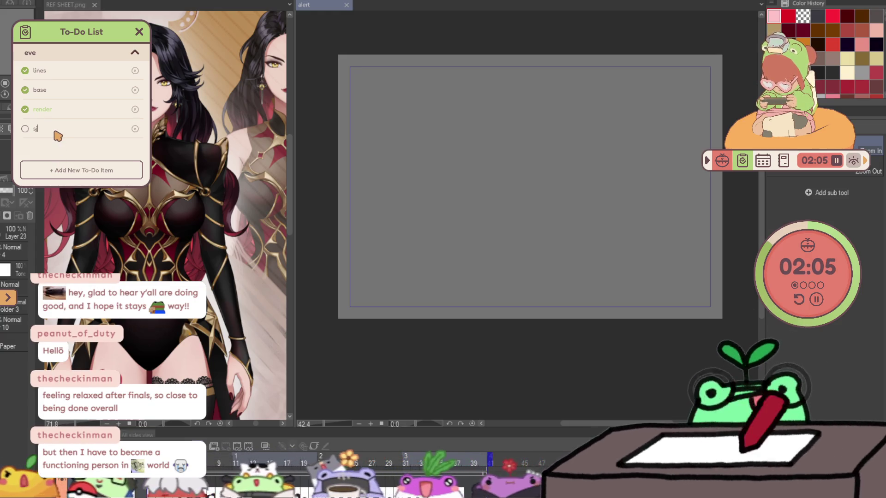
type("p")
key("BackSpace")
key("BackSpace")
type("howcase")
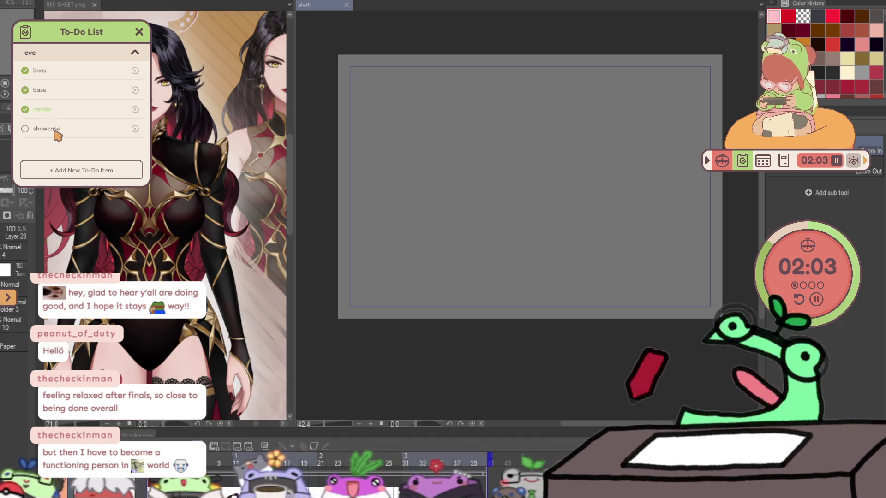
left_click(134, 54)
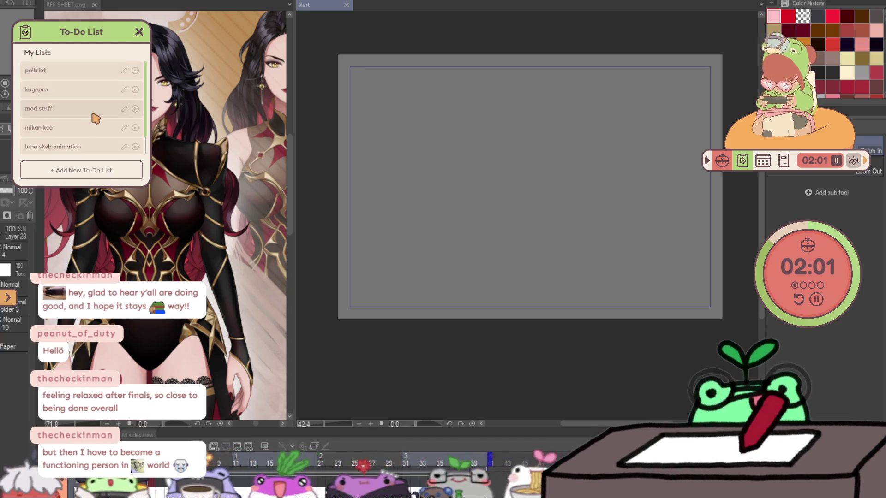
scroll(106, 118, "down", 2)
scroll(106, 118, "down", 1)
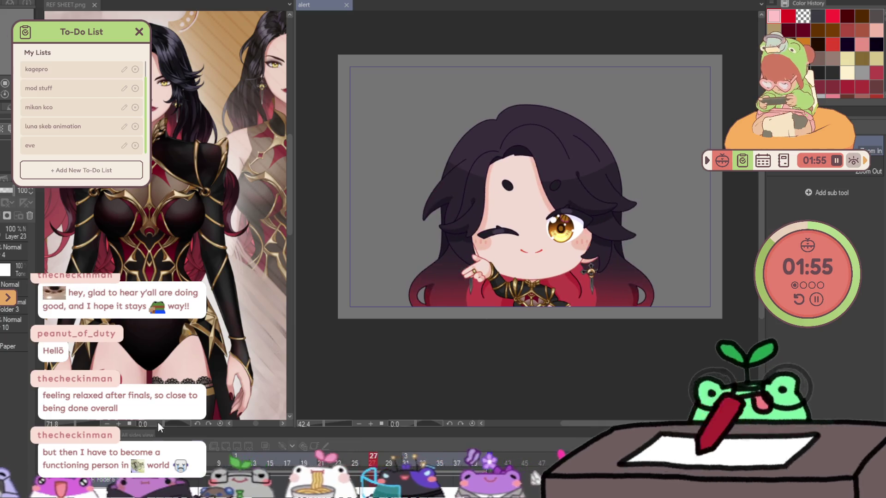
- Close the reference sheet, hide the Paper layer and stop the animation playback
key("ctrl+w")
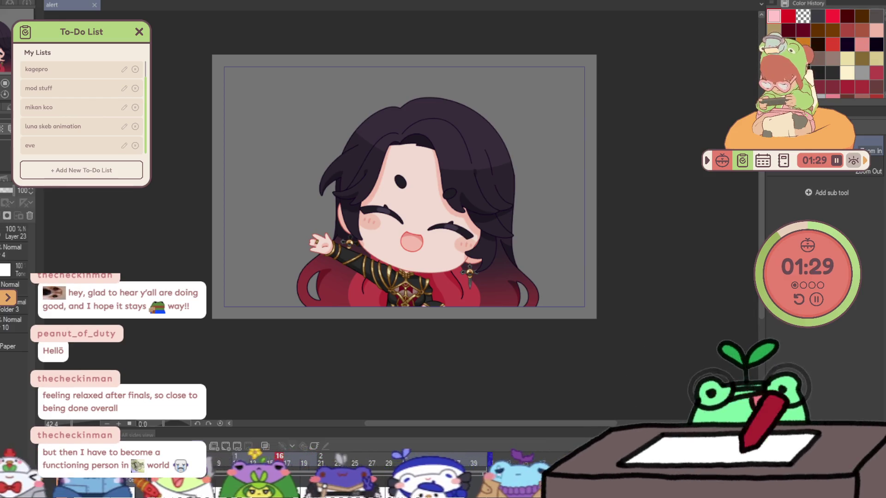
left_click(5, 346)
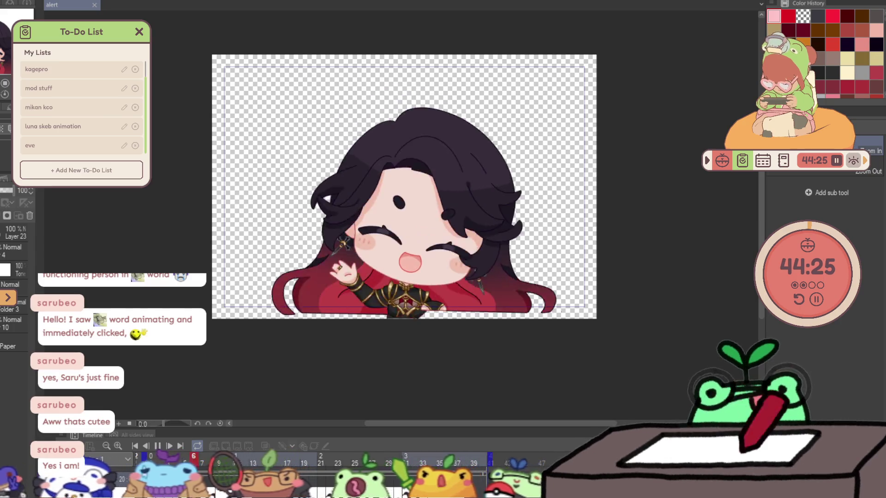
left_click(157, 446)
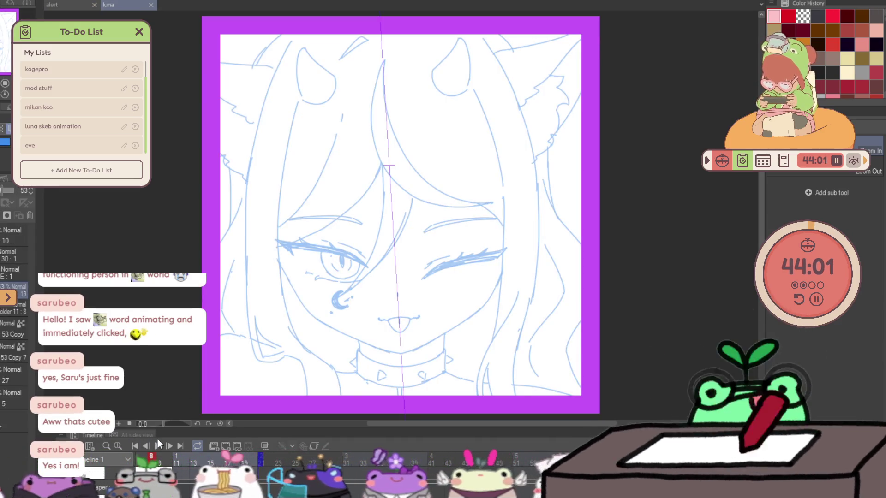
- Play the luna animation, then switch back to the alert document
left_click(158, 446)
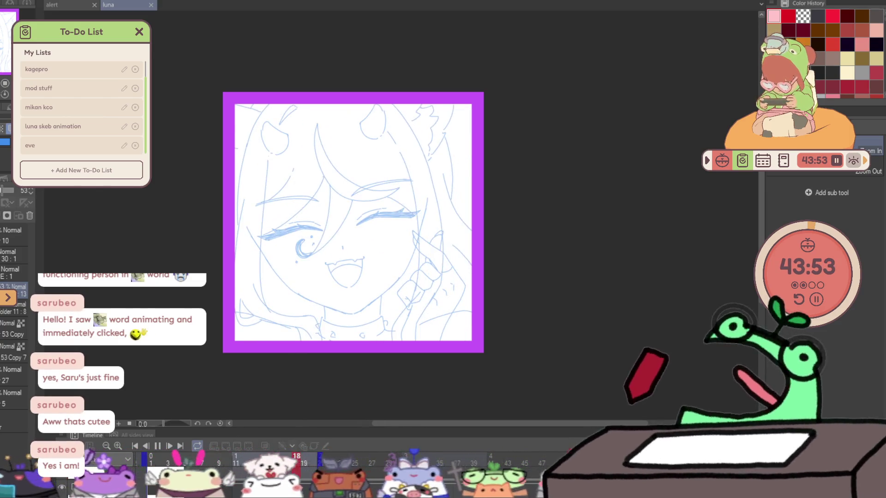
left_click(71, 8)
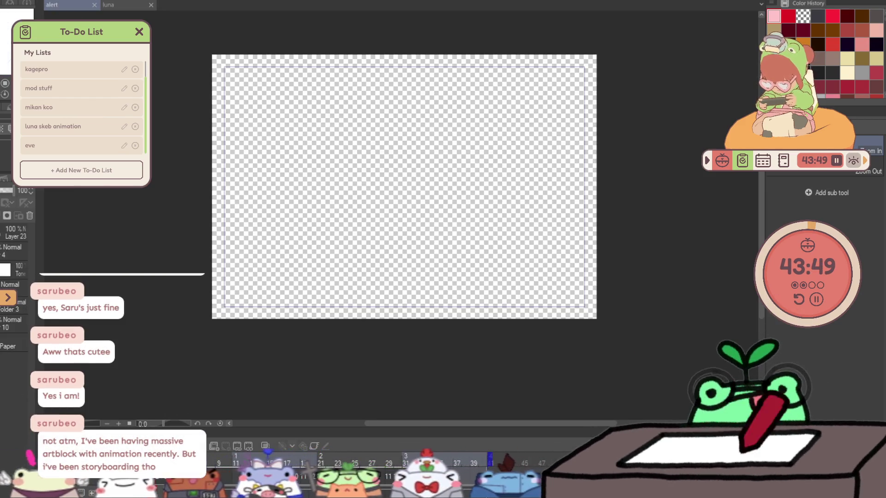
- Jump to frame 15 of the chibi animation, then step to the previous frame
left_click(269, 463)
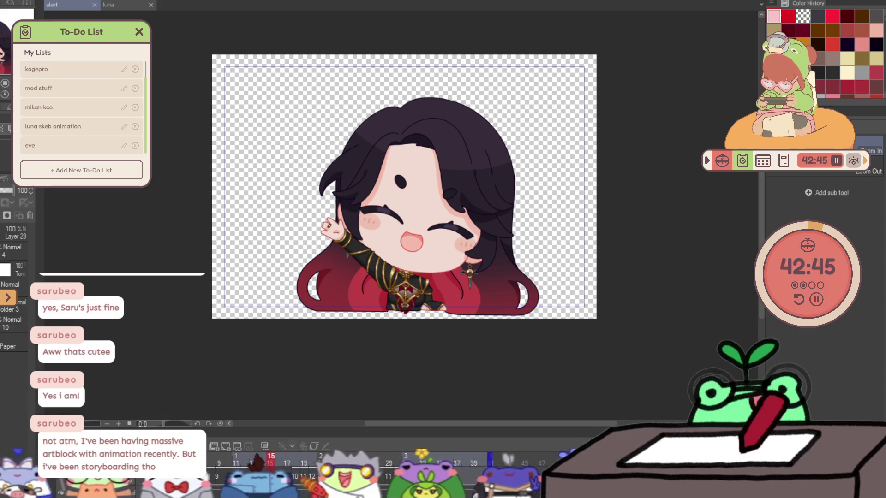
key("Left")
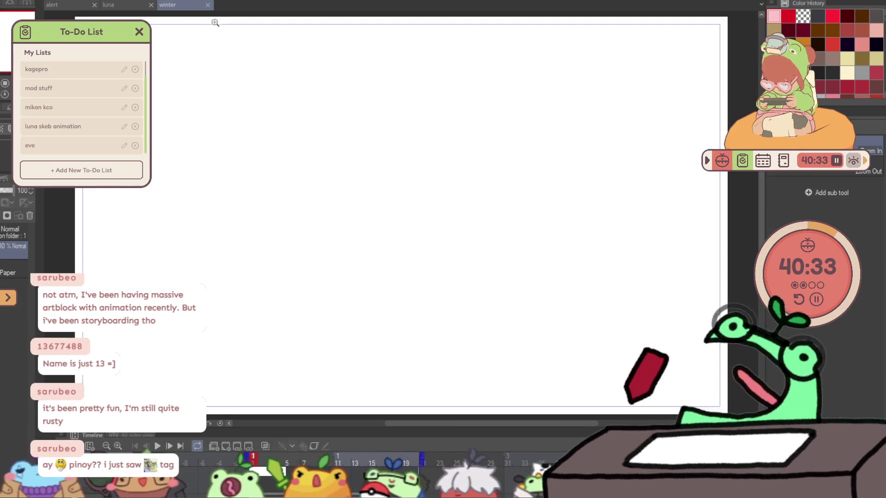
- Close the blank winter document, leaving the luna sketch active
left_click(207, 4)
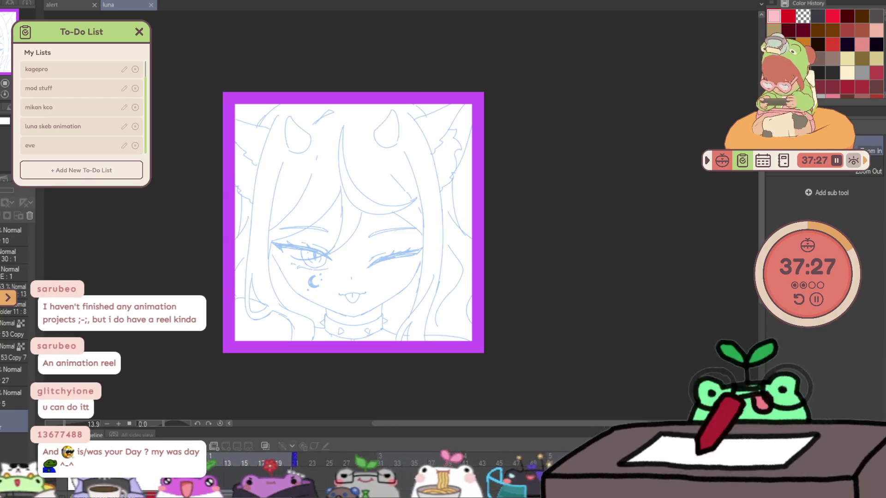
scroll(419, 166, "up", 2)
scroll(419, 166, "up", 2)
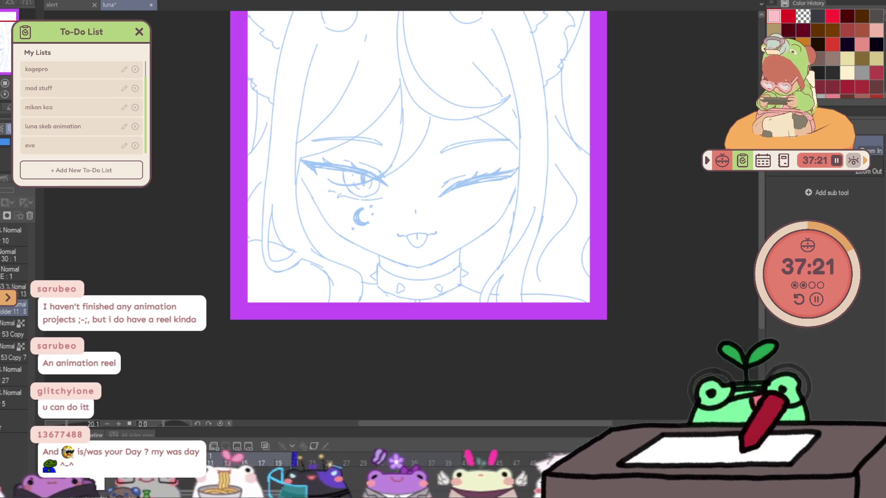
- Adjust the zoom on the luna sketch
mouse_move(208, 294)
left_mouse_down()
mouse_move(220, 263)
mouse_move(155, 349)
left_mouse_up()
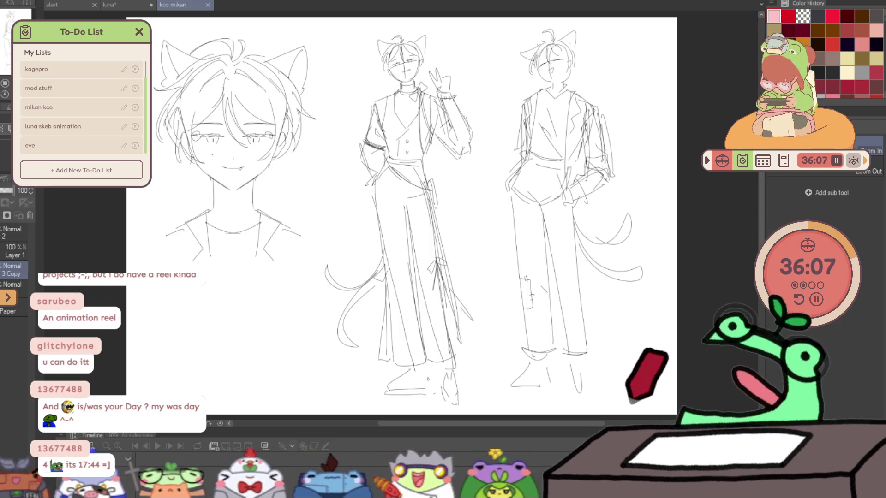
- Switch to the sketch layer and fade it to 25% opacity
key("alt+bracketright")
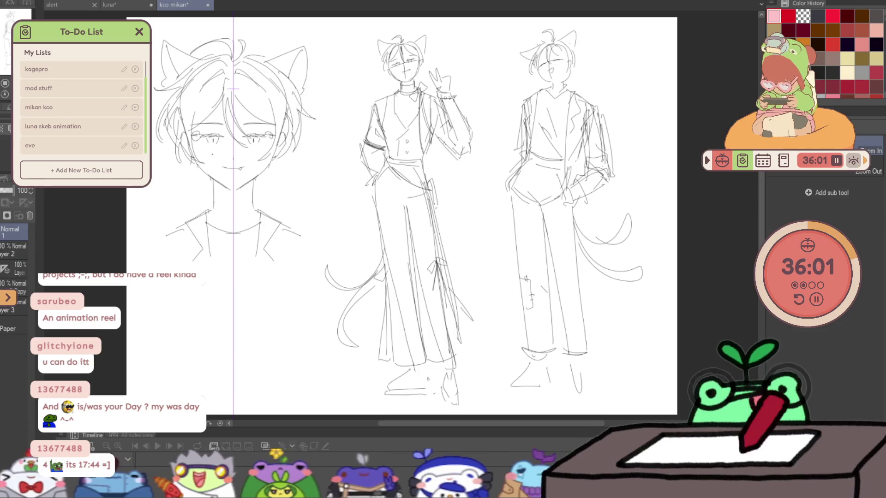
key("Delete")
key("ctrl+z")
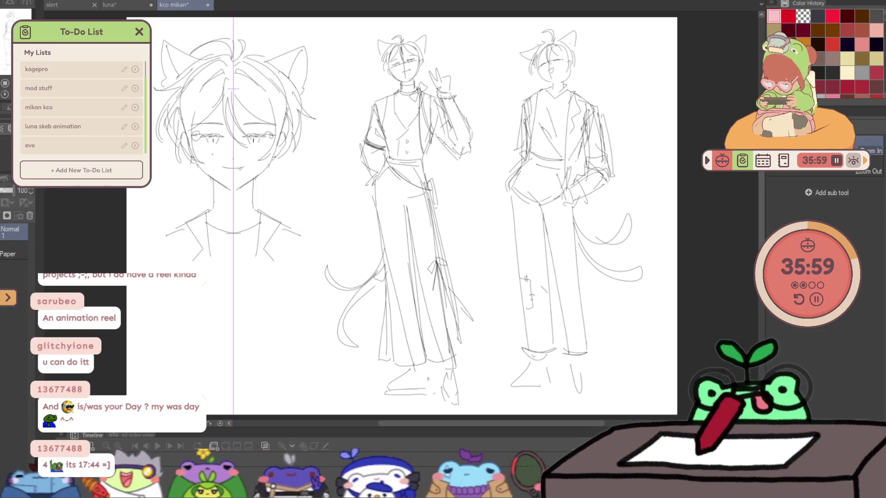
left_click_drag(2, 196, 0, 196)
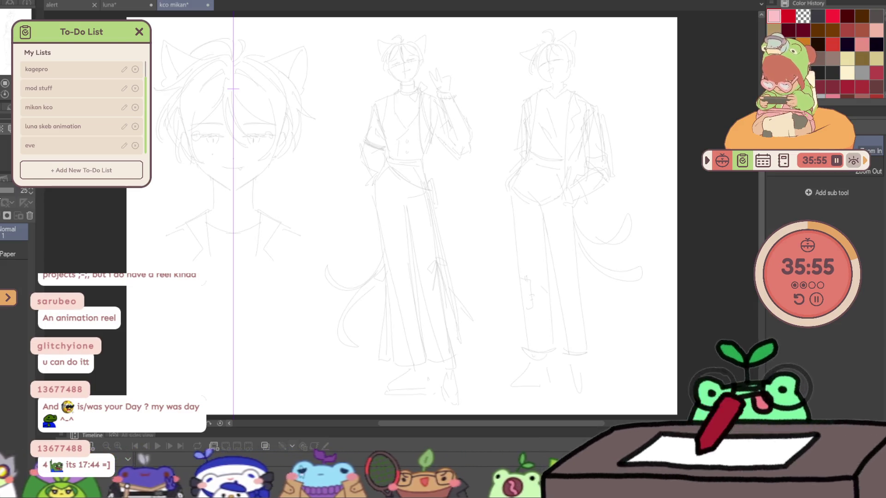
scroll(139, 135, "up", 3)
scroll(139, 135, "up", 3)
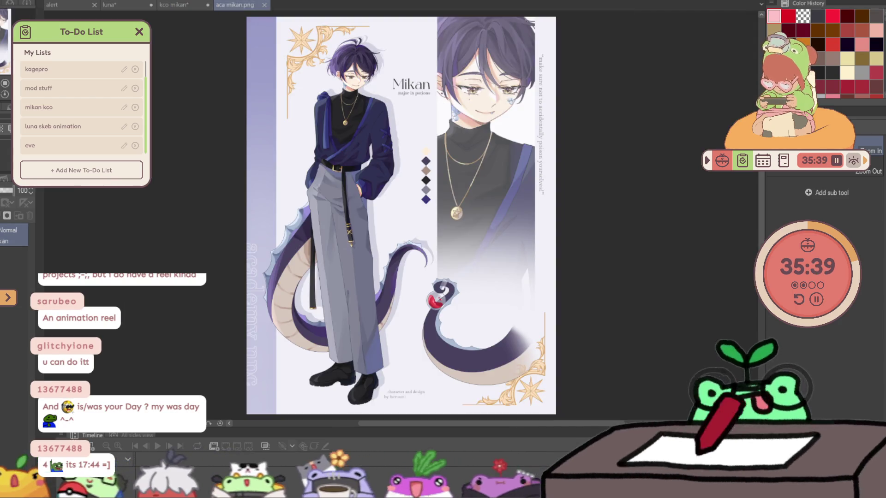
- Place the aca mikan.png reference in a split pane beside a wider kco mikan sketch pane
left_click_drag(234, 5, 236, 159)
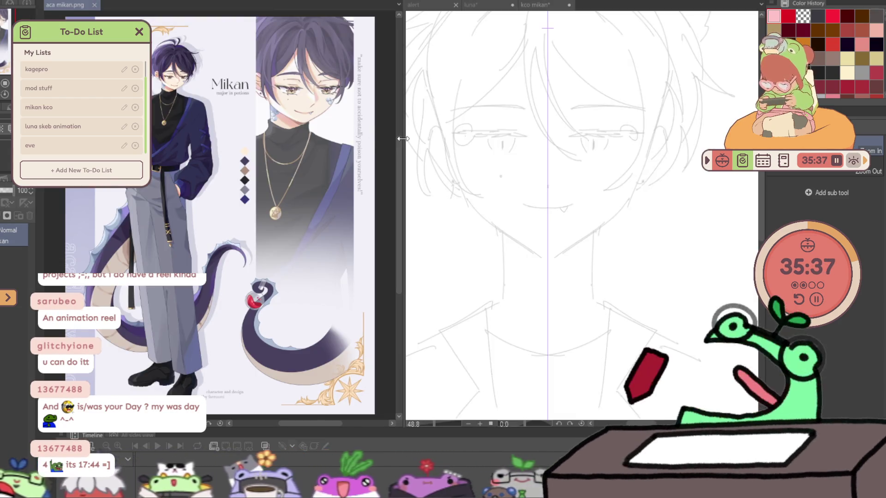
left_click_drag(377, 142, 206, 142)
scroll(121, 208, "up", 5)
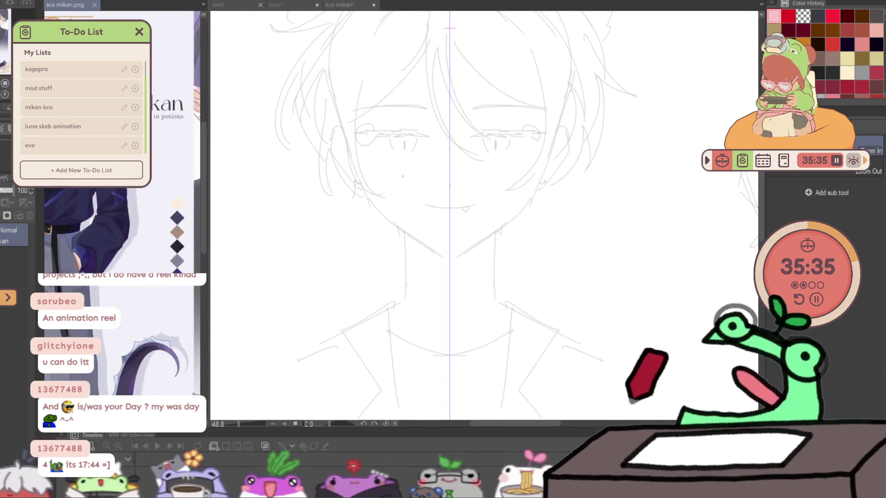
left_click(524, 102)
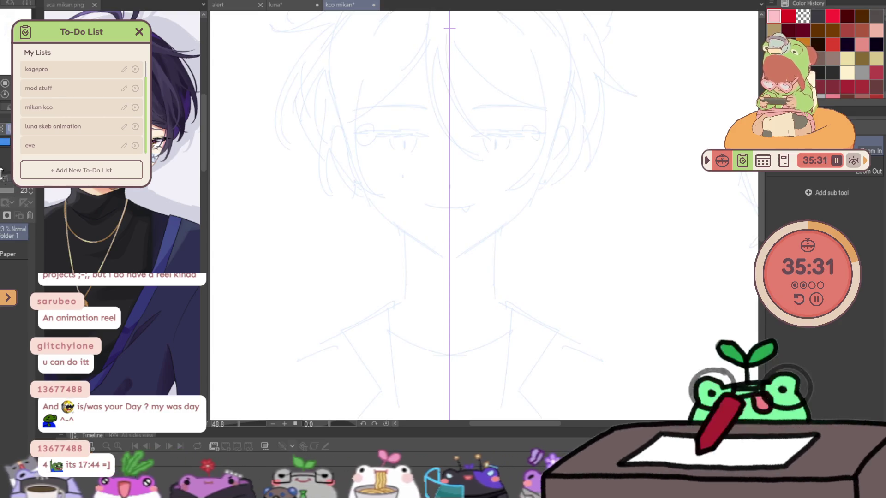
- Tint the sketch lines light blue with Layer Color and add a new raster layer for inking
left_click(1, 198)
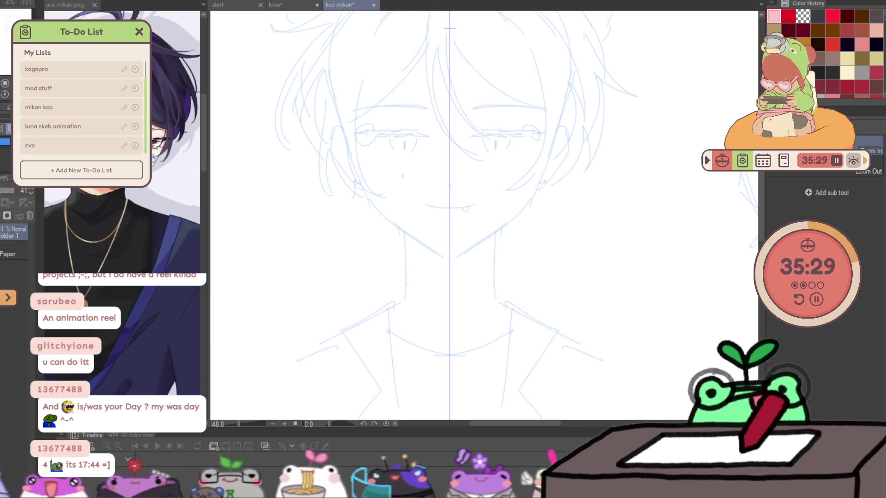
key("ctrl+shift+n")
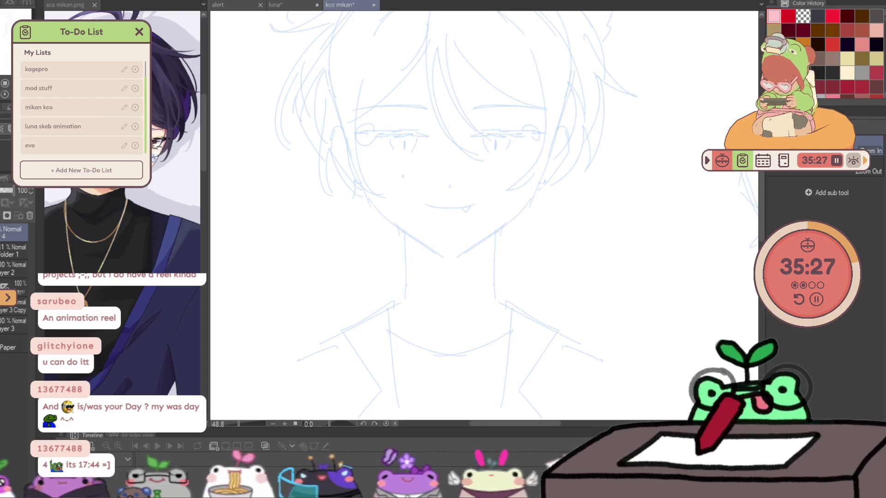
left_click(6, 239)
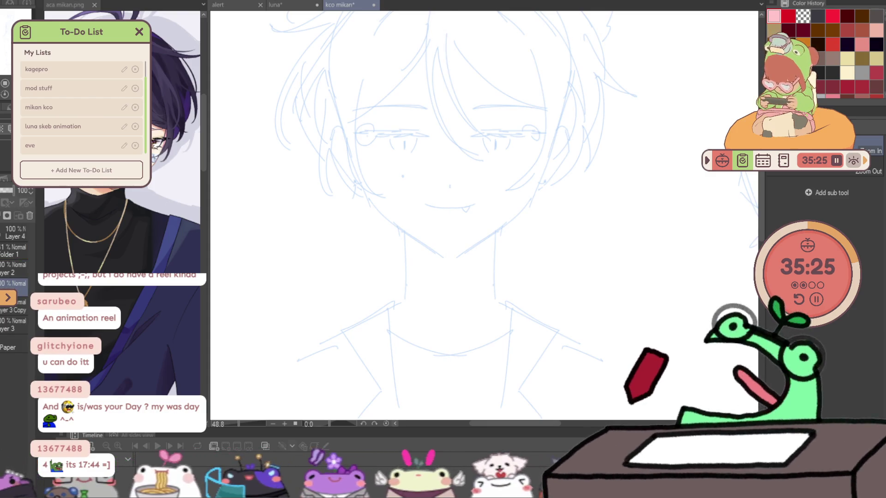
- Briefly play the luna animation, then return to kco mikan and select the symmetry-ruler layer
left_click(275, 5)
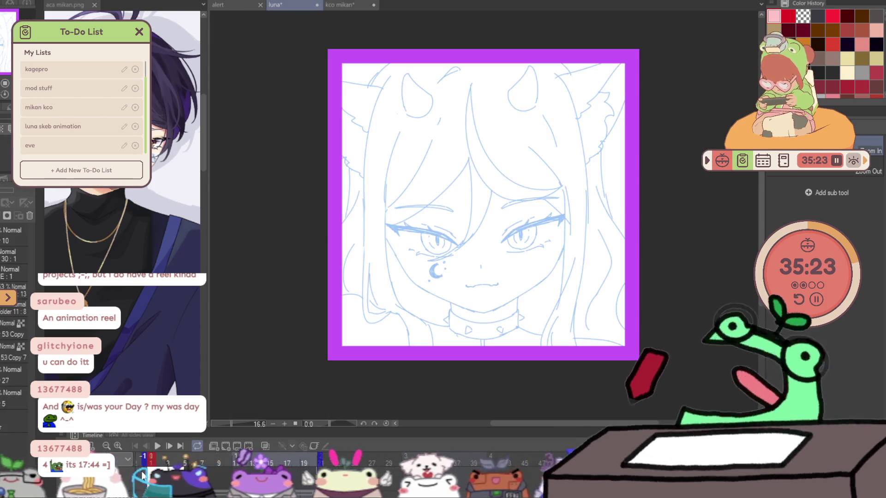
left_click(155, 449)
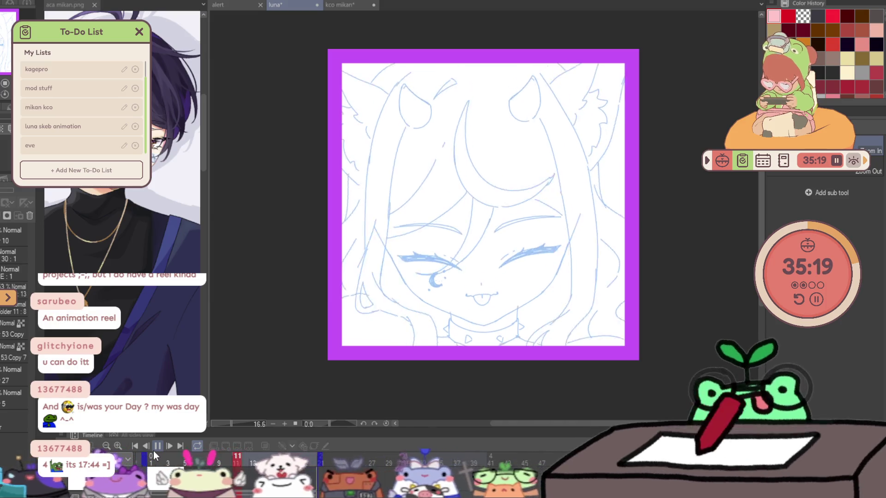
left_click(155, 448)
left_click(328, 7)
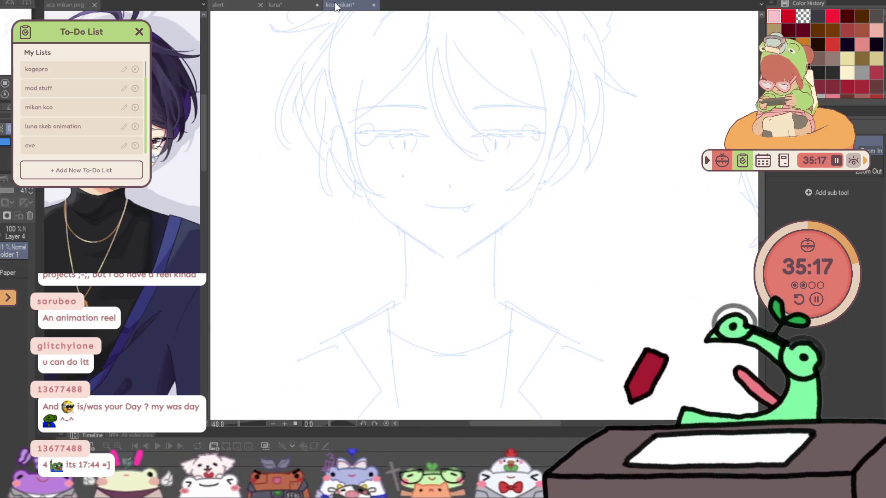
left_click(4, 248)
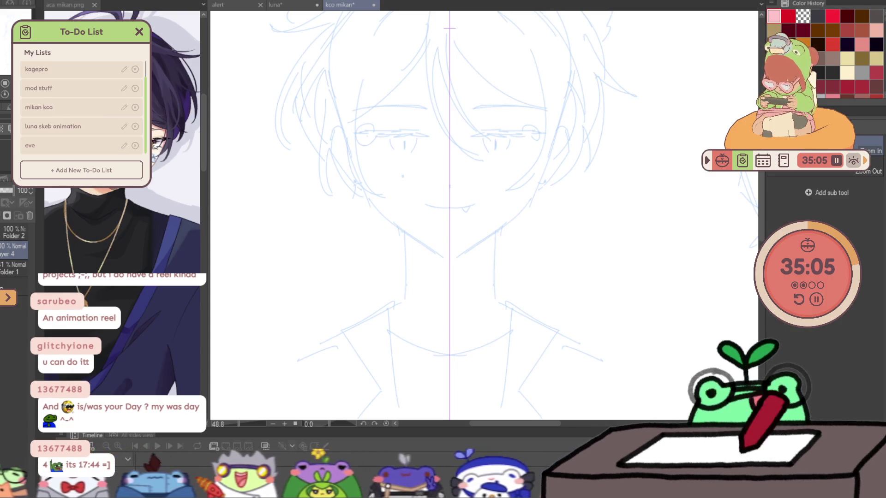
key("p")
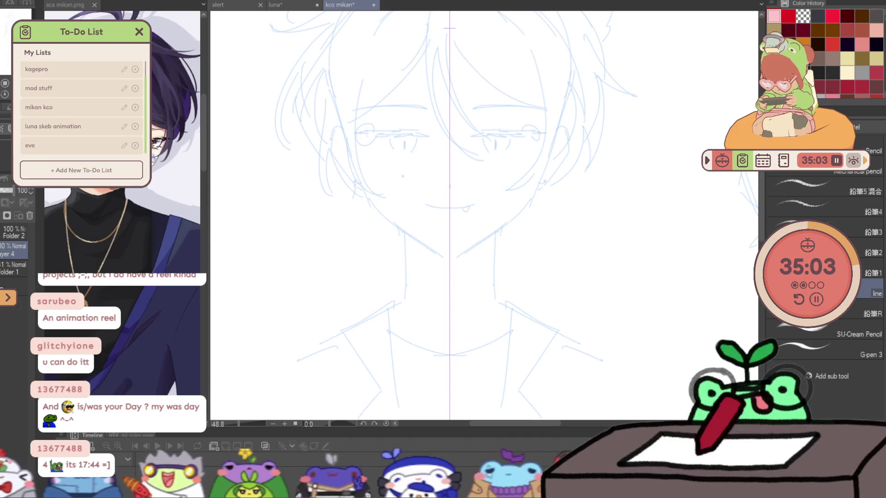
- Choose a pencil for inking and zoom in close on the eyes
left_click(830, 272)
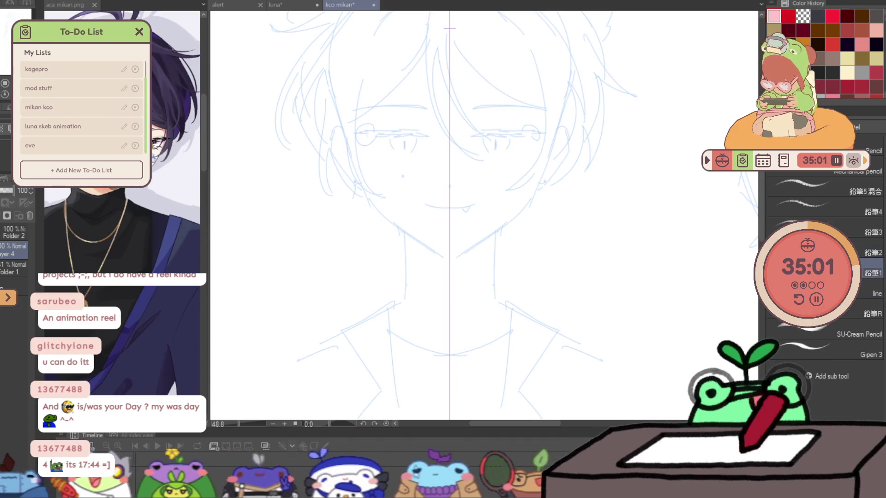
key("z")
left_click_drag(478, 119, 531, 120)
left_click(517, 126)
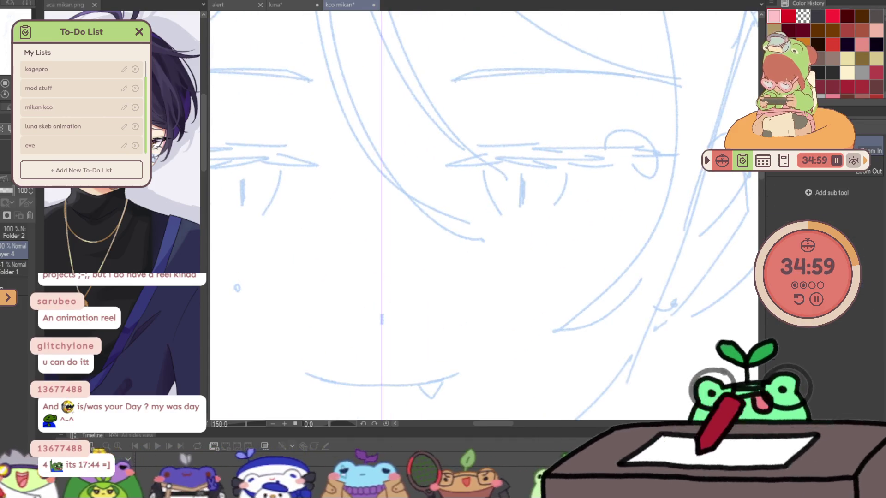
key("p")
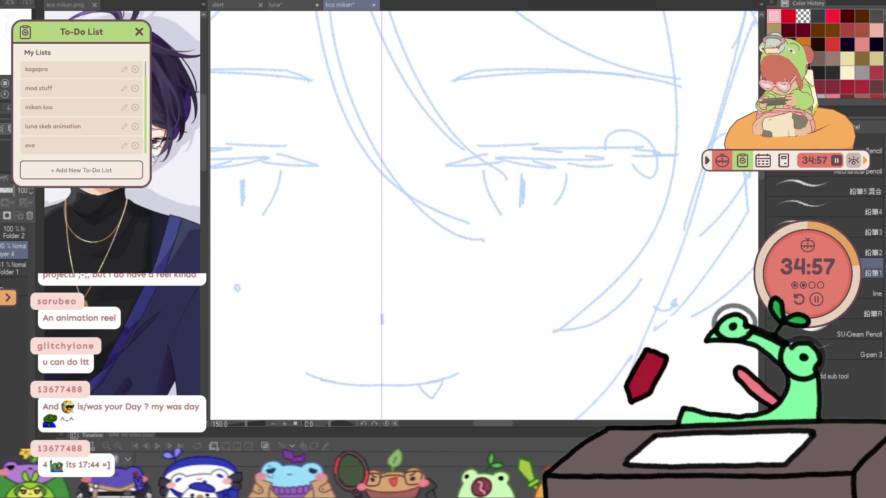
- Ink mirrored black upper lash lines on both eyes, undoing stray short lash strokes
left_click_drag(278, 156, 324, 169)
left_click_drag(439, 168, 543, 152)
left_click_drag(490, 155, 612, 149)
left_click_drag(542, 152, 688, 162)
left_click_drag(463, 167, 507, 162)
left_click_drag(501, 166, 574, 167)
key("ctrl+z")
key("ctrl+z")
left_click_drag(447, 168, 566, 163)
key("ctrl+z")
mouse_move(498, 183)
left_mouse_down()
mouse_move(532, 165)
mouse_move(576, 181)
left_mouse_up()
key("ctrl+z")
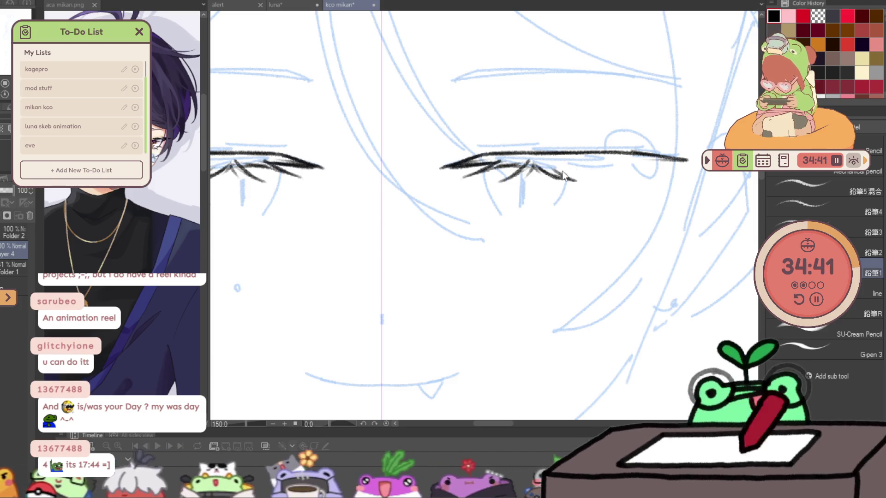
key("ctrl+z")
- Thicken and darken the right eye's lash line outward, then erase a light streak through it
left_click_drag(621, 174, 561, 158)
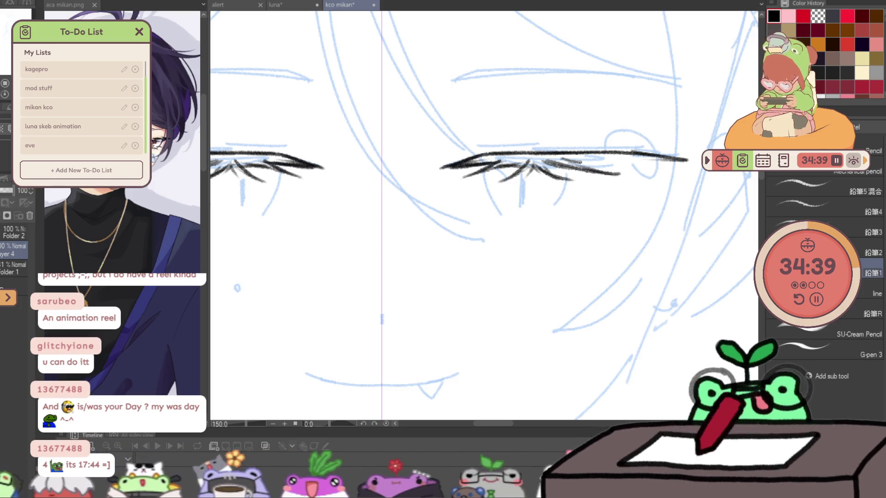
left_click_drag(663, 161, 473, 160)
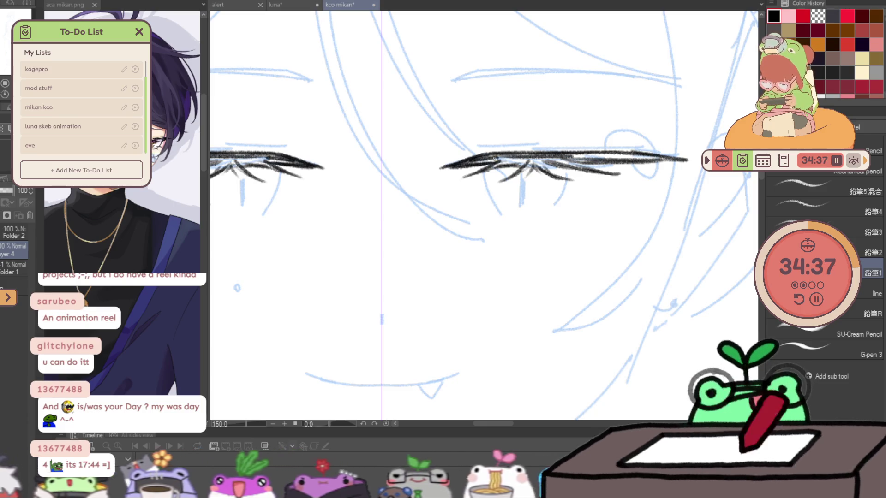
left_click_drag(534, 159, 496, 162)
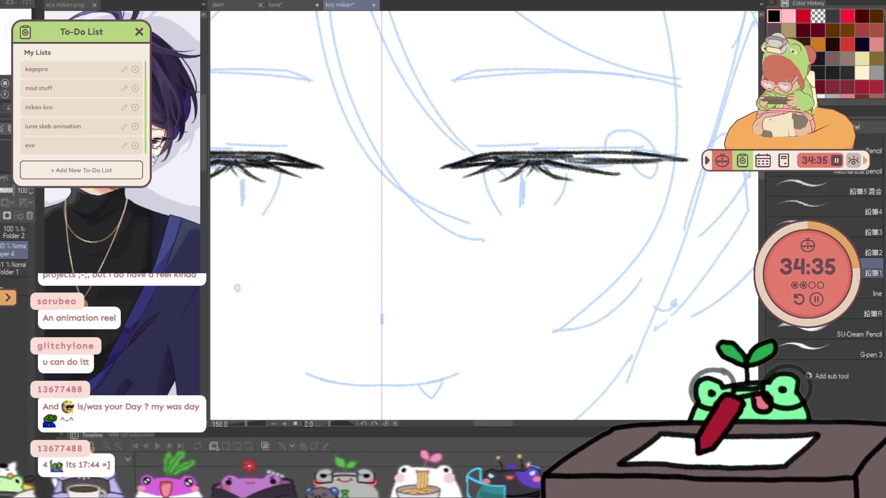
left_click_drag(588, 161, 674, 160)
left_click_drag(555, 159, 688, 160)
left_click_drag(585, 159, 656, 163)
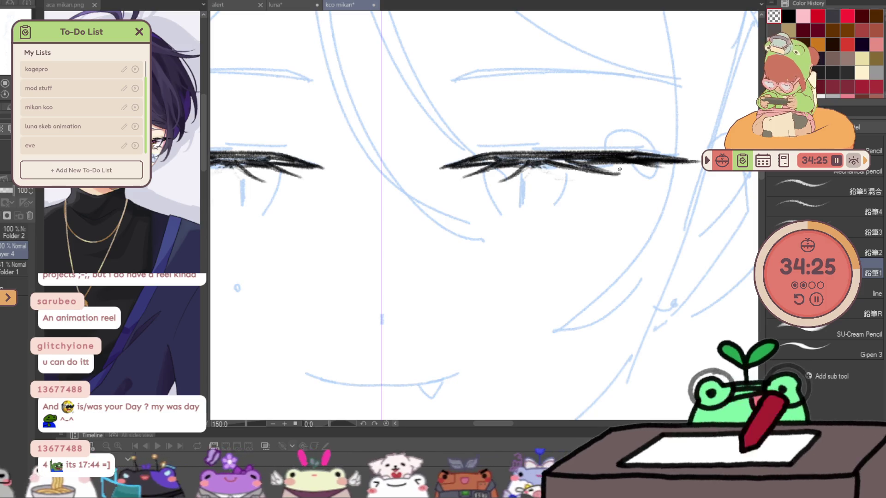
left_click_drag(619, 168, 592, 163)
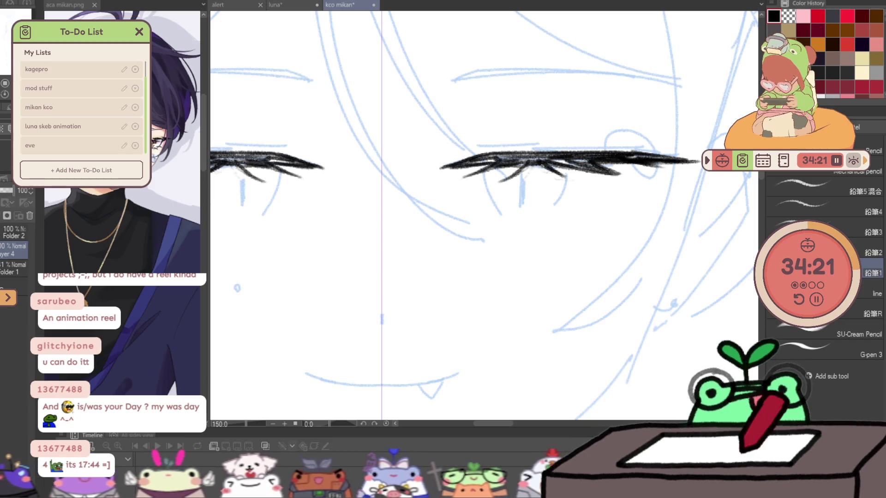
left_click_drag(554, 156, 585, 166)
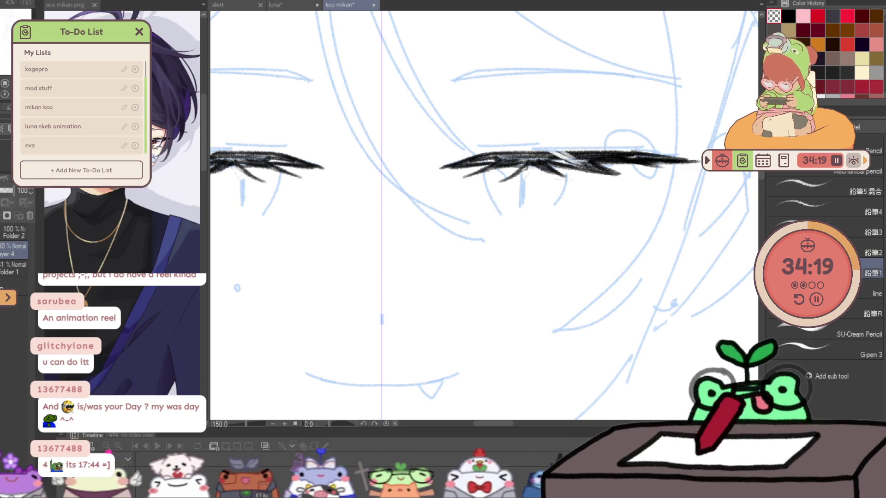
scroll(481, 101, "down", 4)
scroll(481, 110, "up", 4)
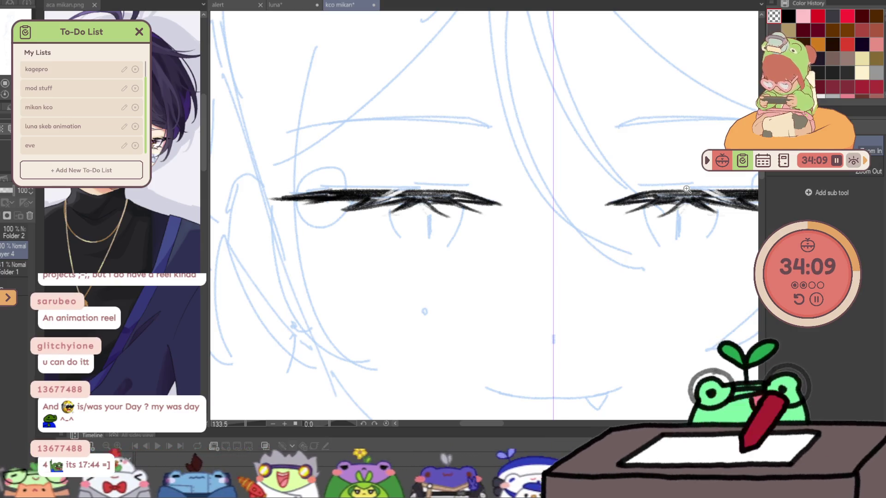
key("p")
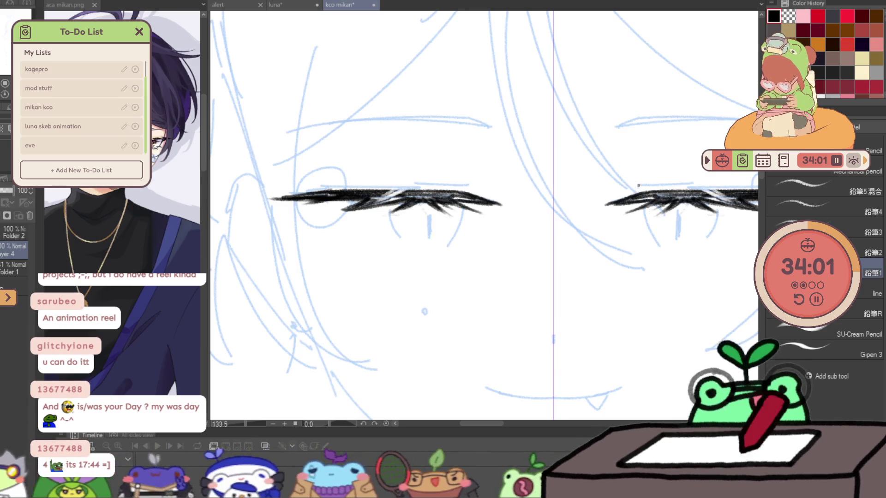
- Ink mirrored upper-lid crease strokes above both eyes, undoing the stray extensions
left_click_drag(636, 183, 623, 188)
left_click_drag(472, 182, 483, 188)
left_click_drag(412, 183, 474, 179)
left_click_drag(633, 182, 695, 178)
left_click_drag(677, 149, 611, 151)
left_click_drag(558, 162, 618, 141)
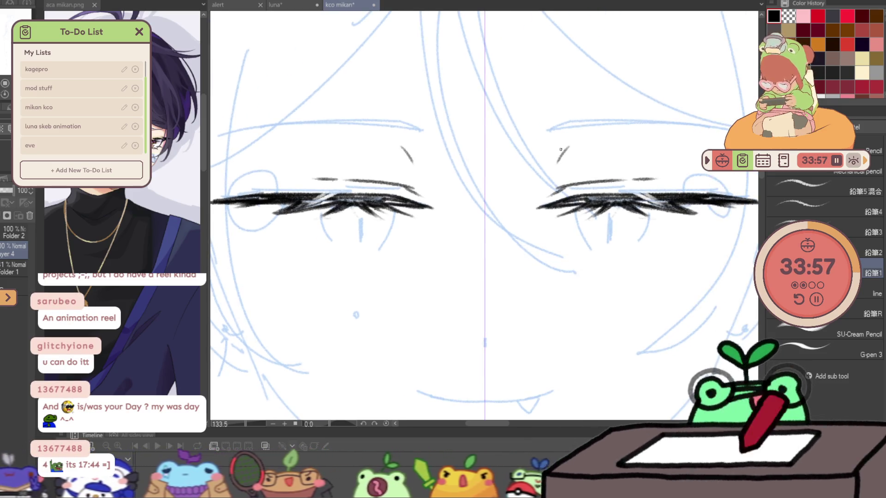
left_click_drag(353, 141, 413, 162)
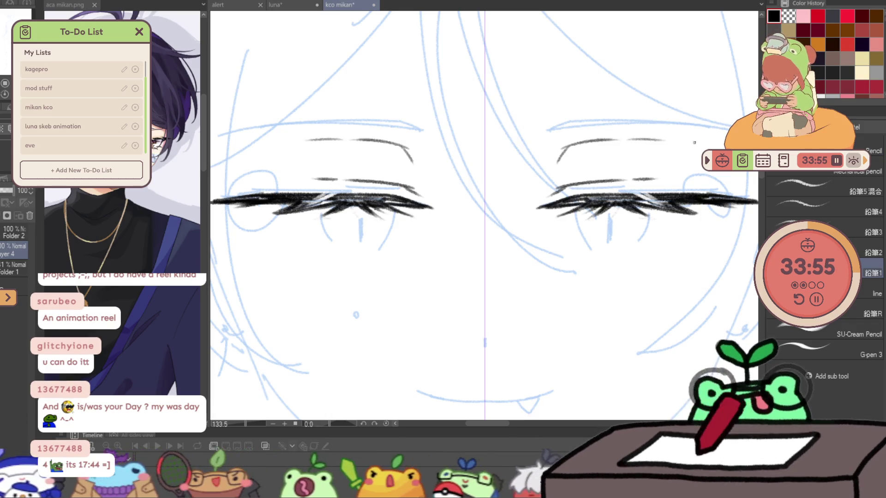
key("ctrl+z")
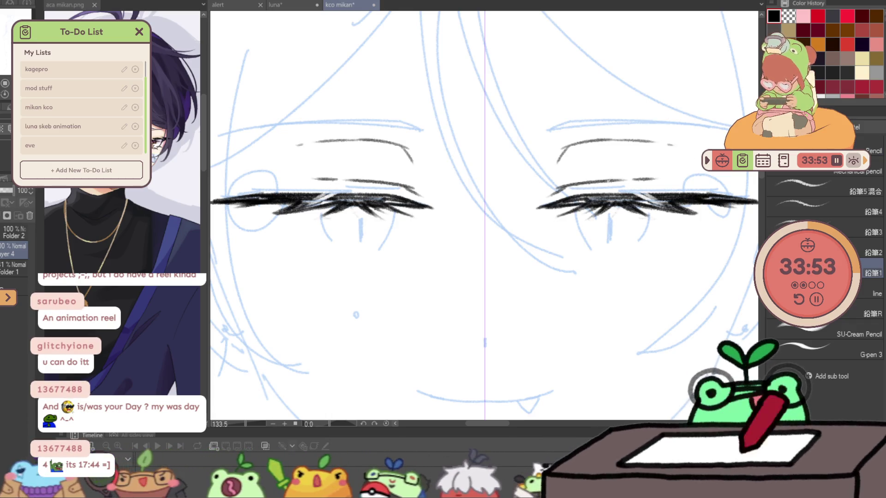
key("ctrl+z")
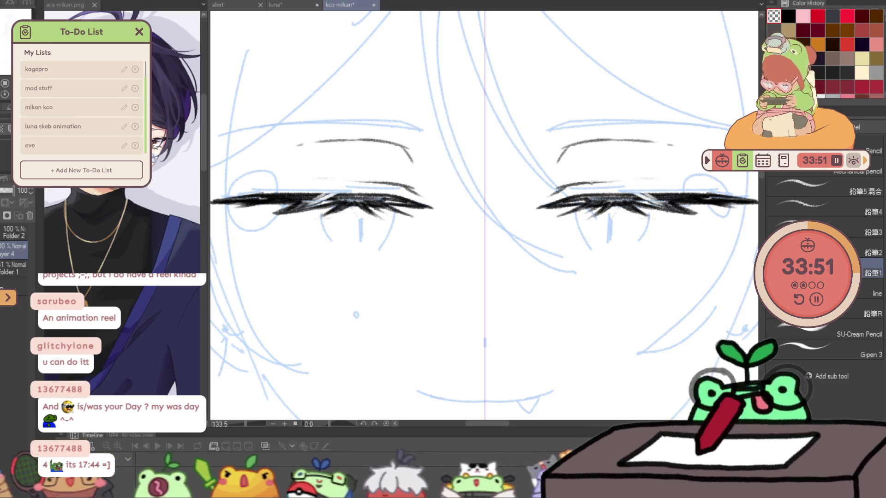
- Draw the brows as mirrored arcs, redrawing them higher and shorter, then fit the drawing in view
left_click_drag(629, 168, 574, 185)
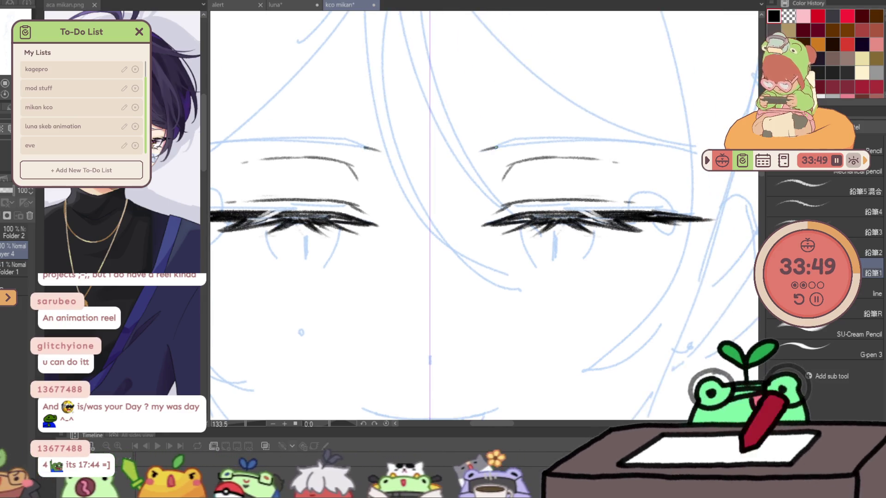
left_click_drag(485, 147, 697, 150)
mouse_move(477, 150)
left_mouse_down()
mouse_move(519, 133)
mouse_move(609, 135)
left_mouse_up()
key("ctrl+z")
key("ctrl+z")
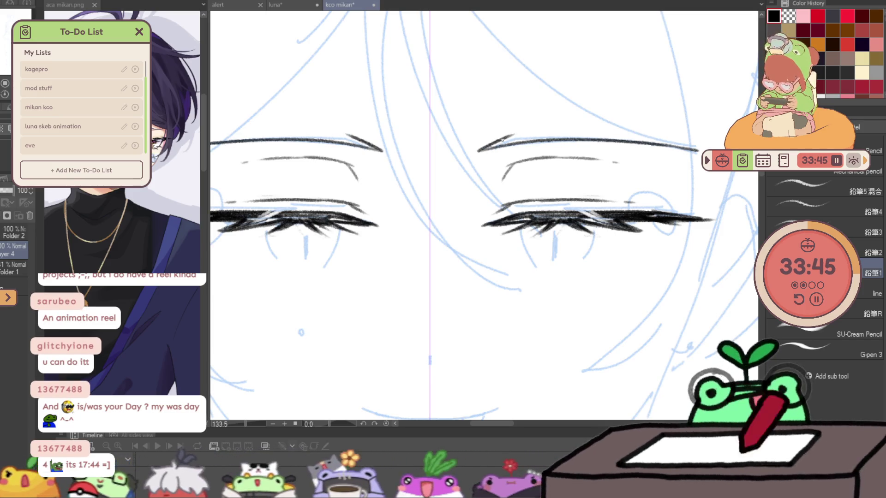
key("ctrl+z")
mouse_move(478, 151)
left_mouse_down()
mouse_move(512, 132)
mouse_move(663, 130)
left_mouse_up()
key("ctrl+z")
left_click_drag(565, 127, 607, 128)
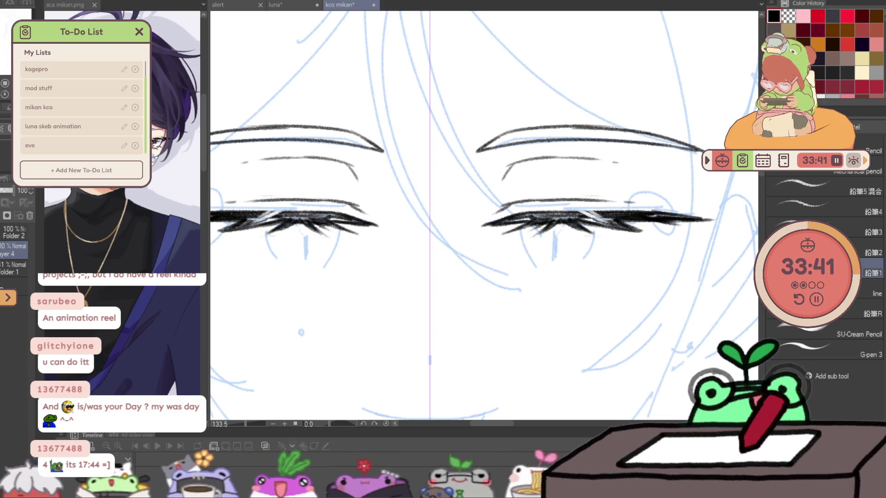
key("ctrl+0")
scroll(486, 220, "up", 5)
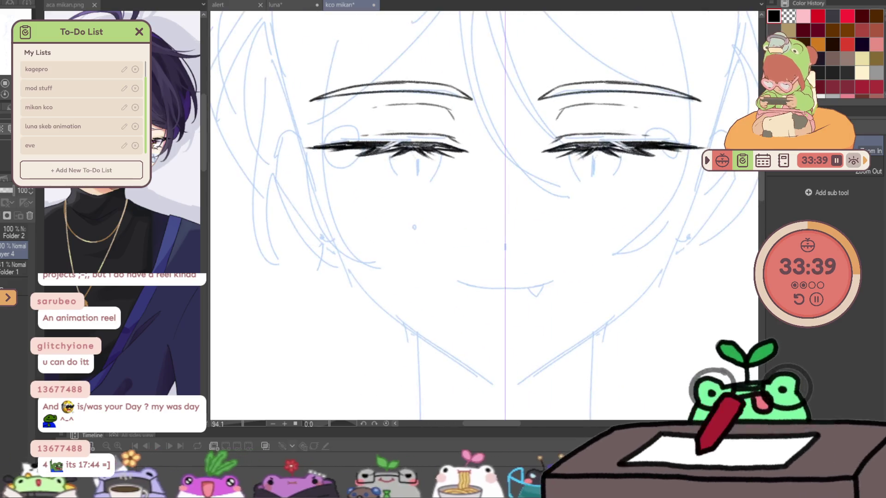
key("p")
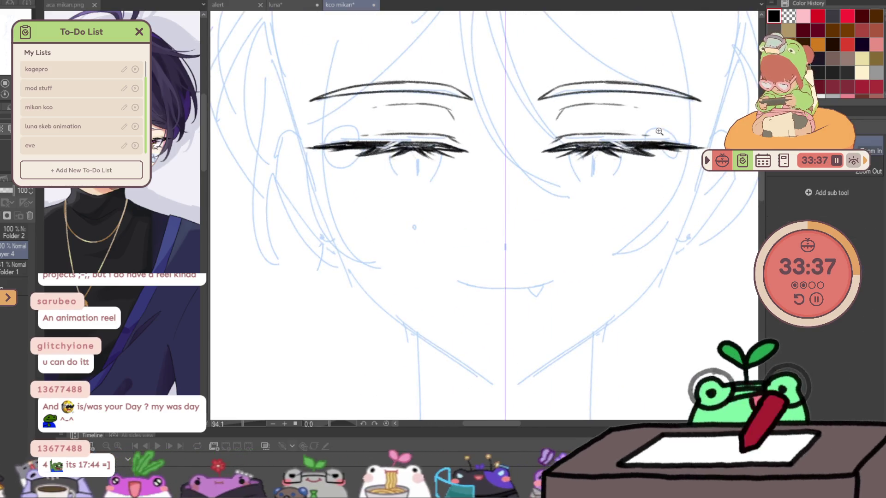
scroll(579, 128, "up", 2)
key("p")
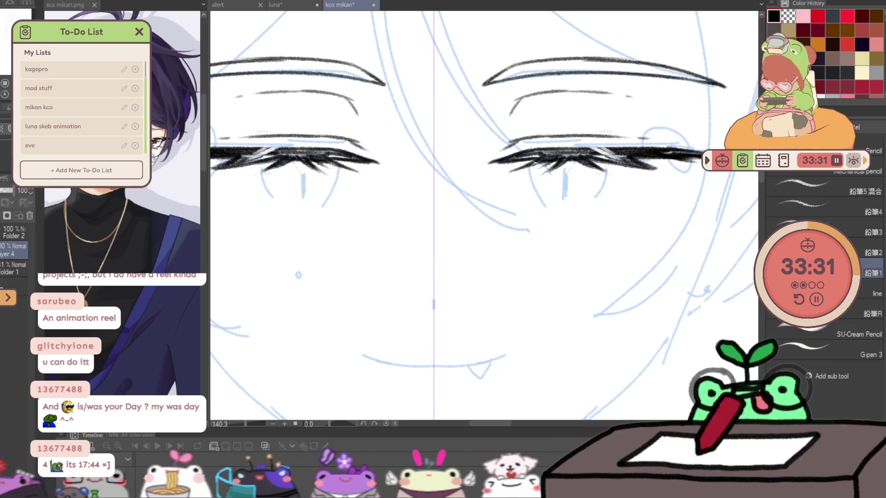
- Ink both sides of the iris outline in black, briefly shrinking the Liquify brush
mouse_move(455, 178)
left_mouse_down()
mouse_move(464, 210)
mouse_move(514, 236)
left_mouse_up()
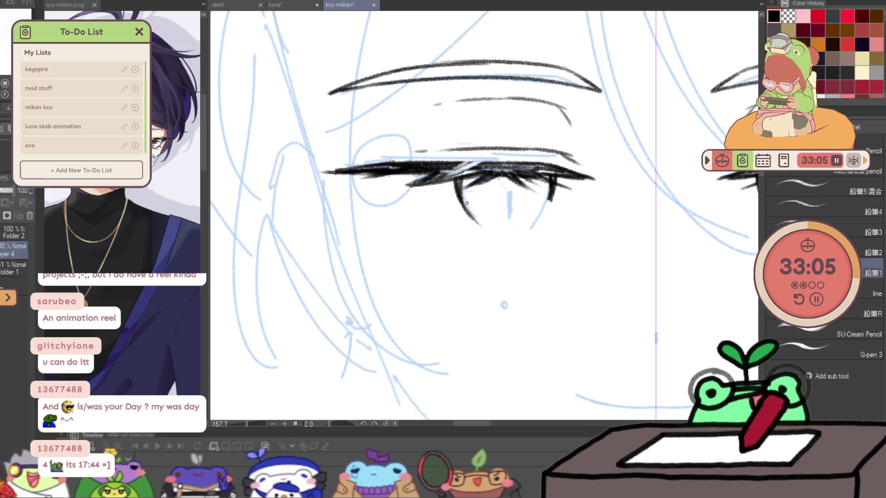
left_click_drag(550, 188, 514, 233)
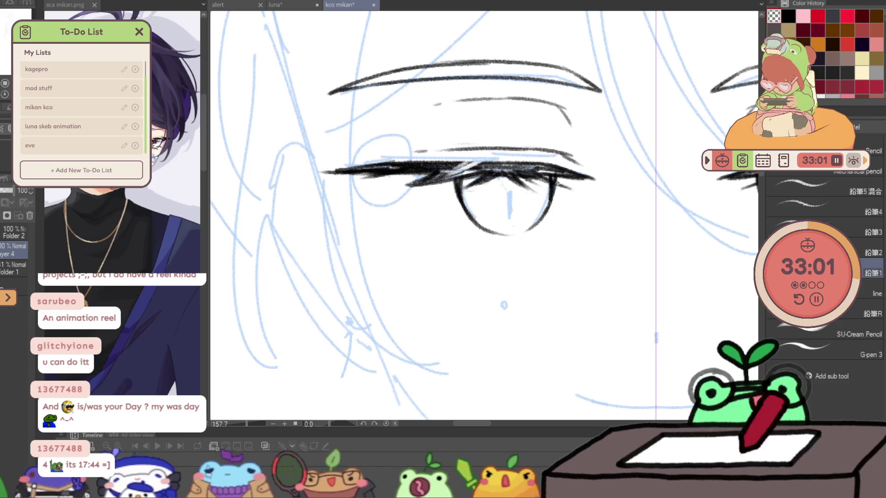
scroll(532, 217, "down", 1)
scroll(574, 249, "down", 1)
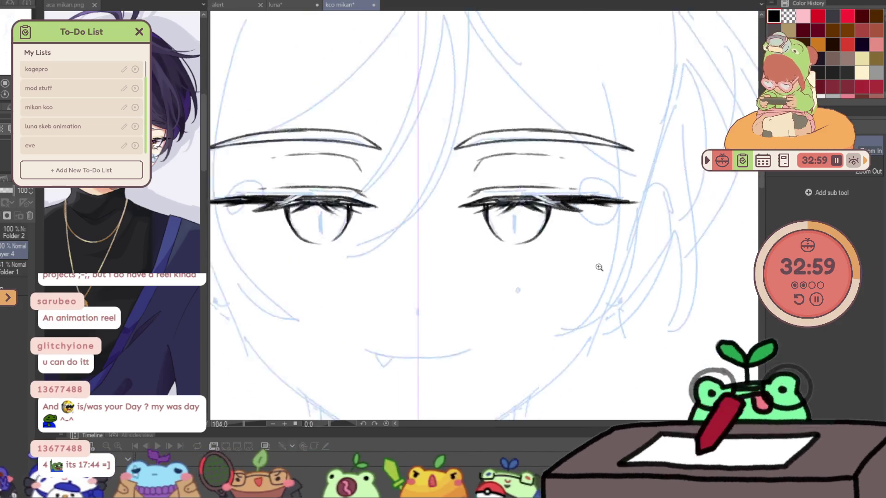
scroll(581, 259, "down", 1)
scroll(566, 258, "up", 1)
key("j")
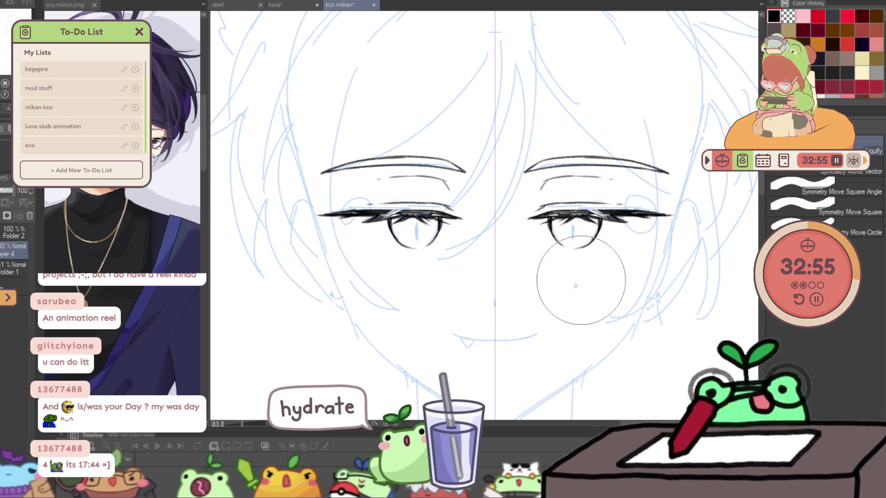
left_click_drag(576, 300, 557, 304)
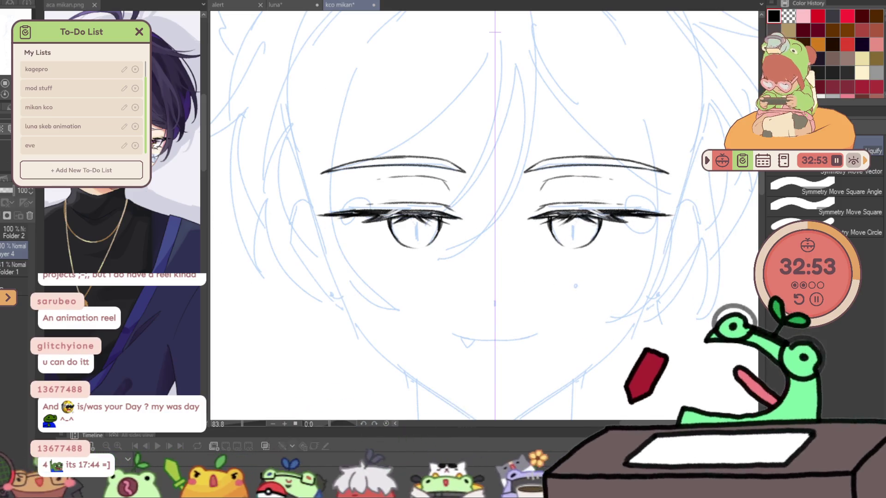
key("p")
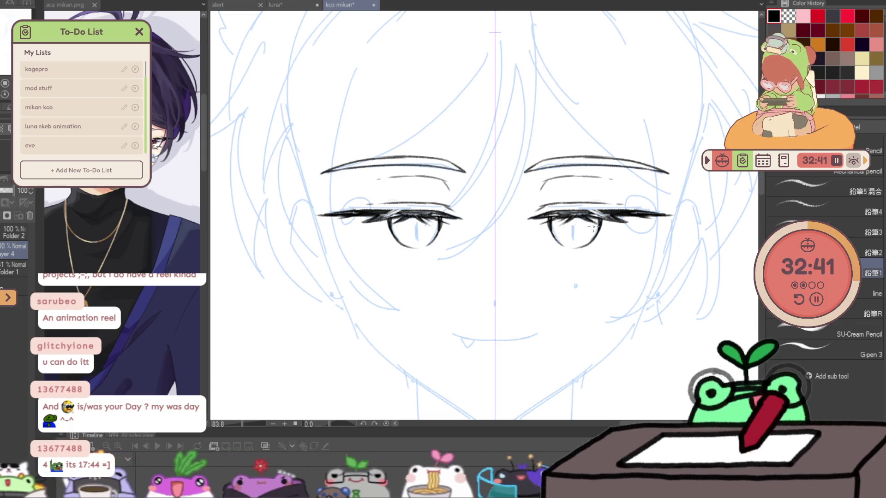
scroll(591, 225, "up", 3)
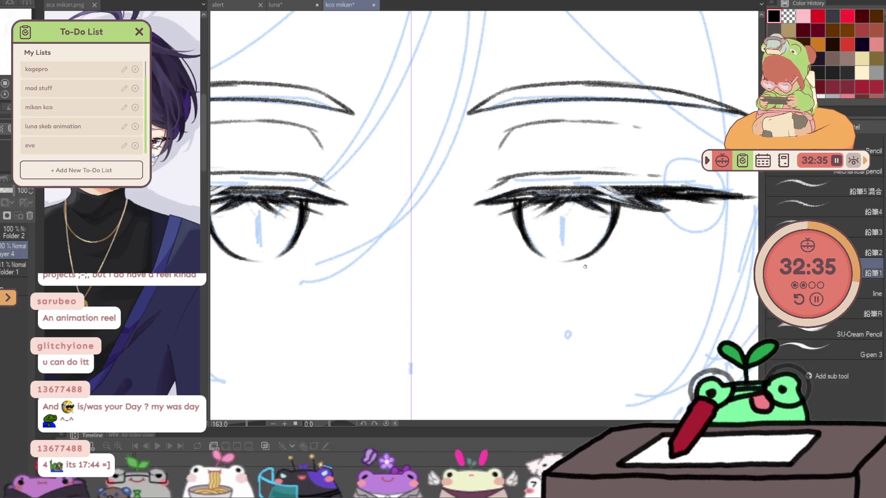
- Lighten the lower lash lines with transparent colour, redraw the right one in black, and zoom out
left_click_drag(551, 261, 519, 235)
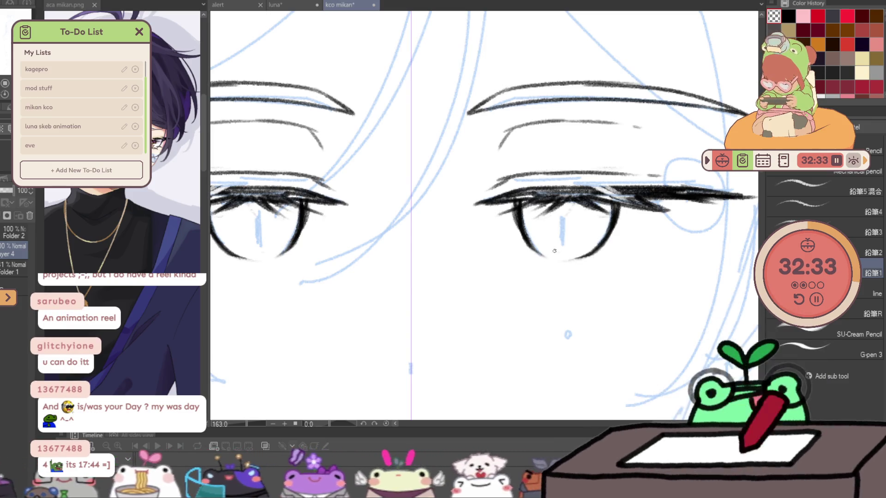
key("c")
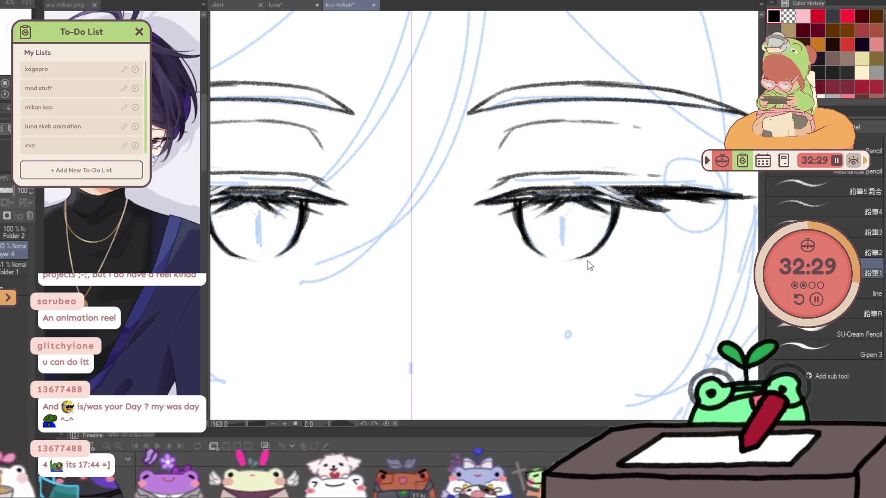
left_click_drag(564, 263, 642, 257)
key("ctrl+z")
left_click_drag(564, 264, 672, 261)
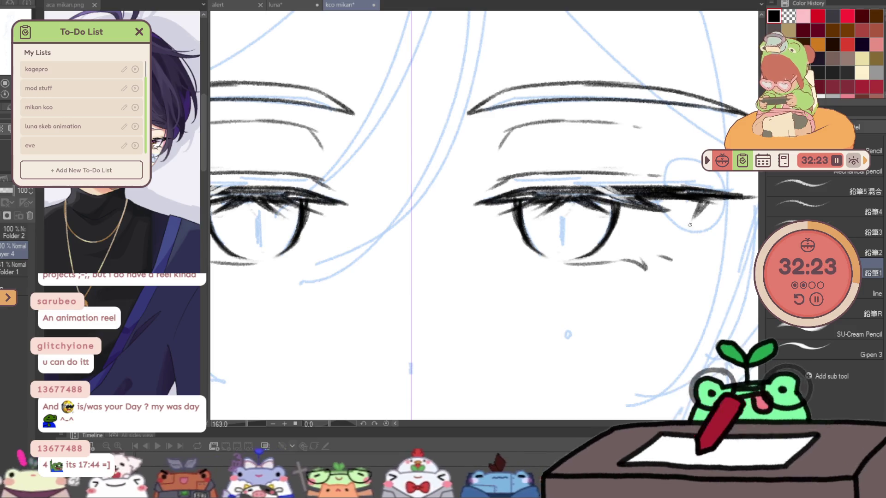
mouse_move(691, 223)
left_mouse_down()
mouse_move(625, 291)
mouse_move(665, 263)
left_mouse_up()
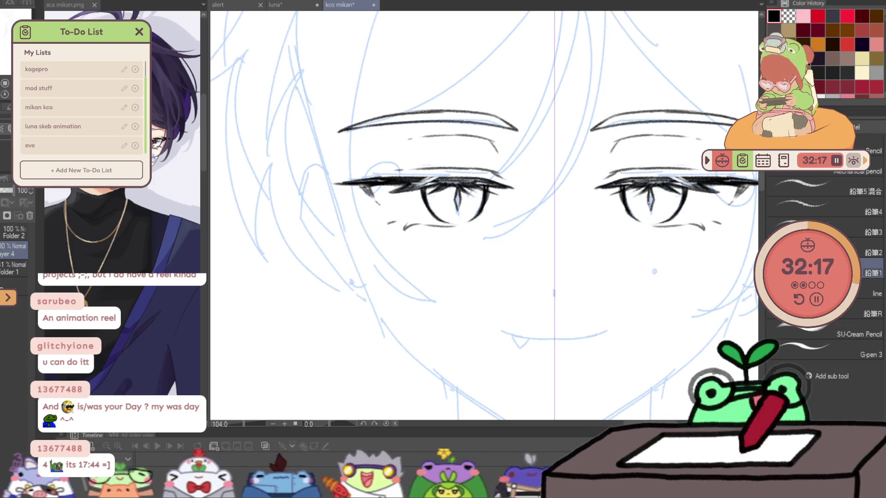
mouse_move(641, 245)
left_mouse_down()
mouse_move(616, 288)
mouse_move(542, 271)
left_mouse_up()
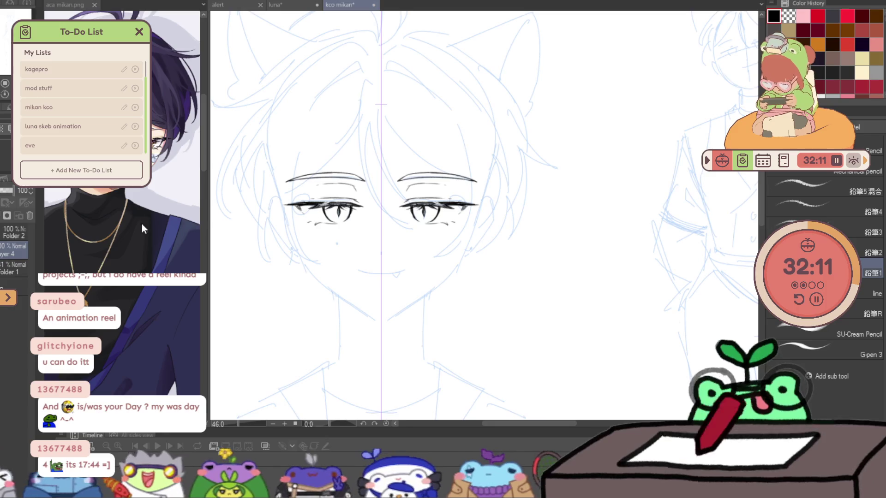
- Try mirrored Liquify pushes on the eyes, undo them, return to the pencil and add a new layer
key("j")
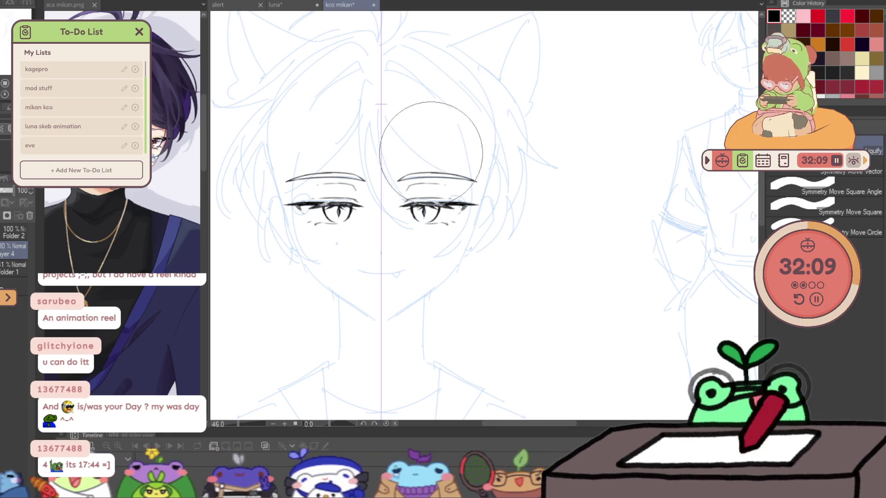
mouse_move(404, 148)
left_mouse_down()
mouse_move(429, 149)
mouse_move(448, 169)
left_mouse_up()
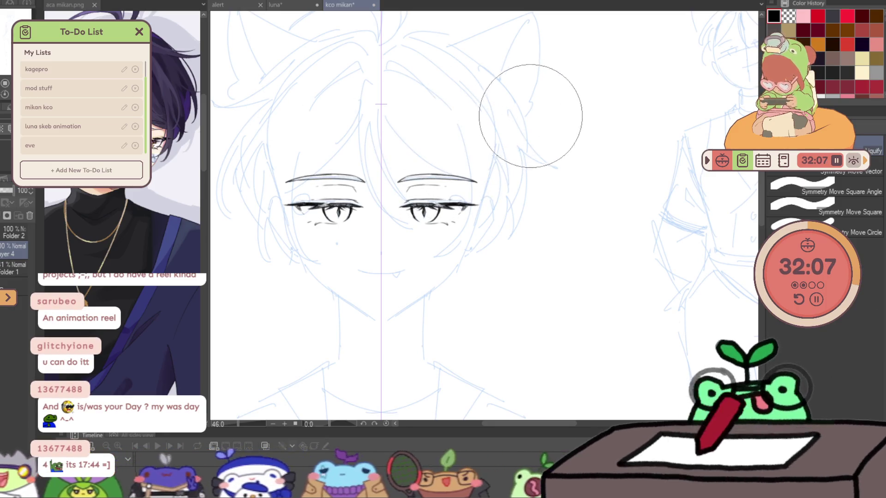
key("ctrl+z")
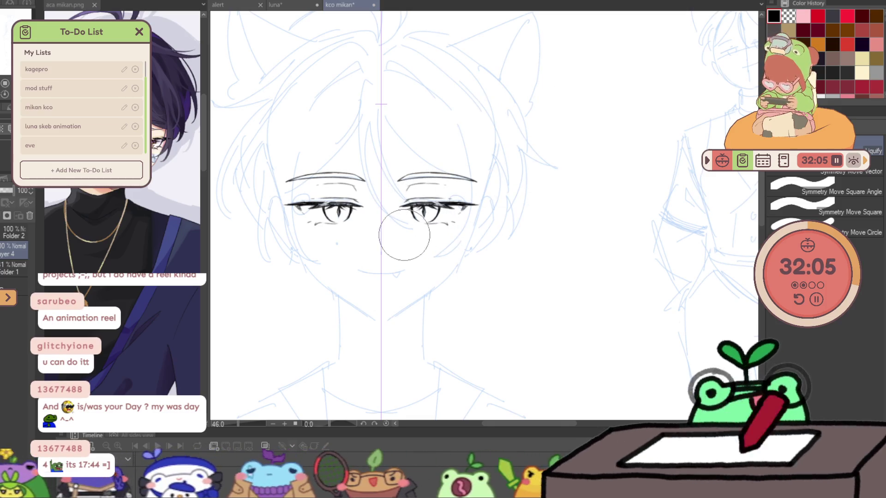
left_click_drag(415, 208, 433, 210)
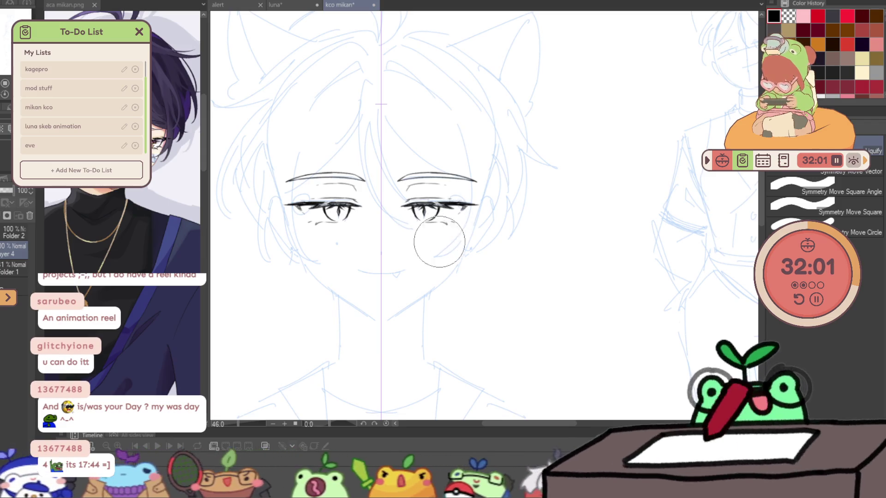
scroll(437, 292, "down", 3)
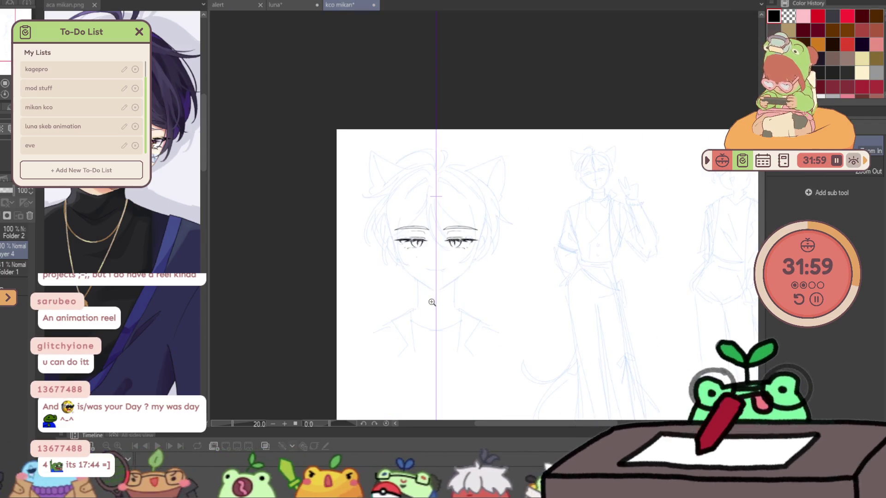
scroll(425, 265, "up", 3)
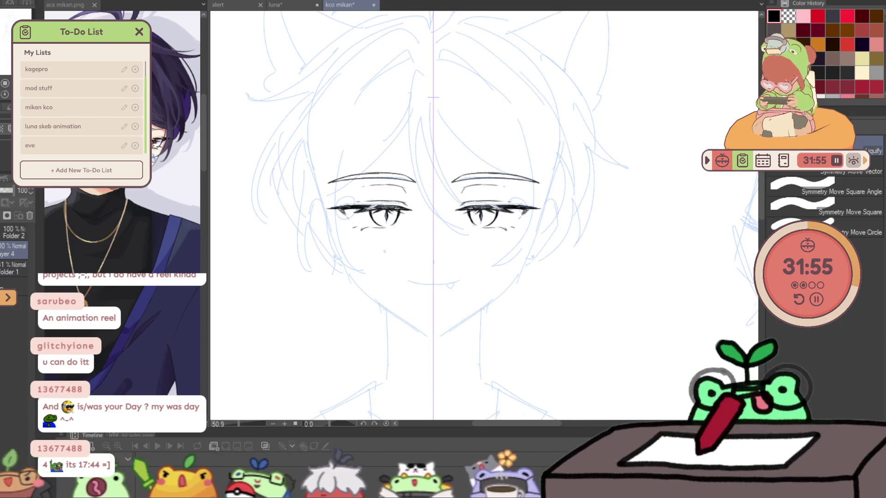
key("p")
scroll(420, 272, "up", 1)
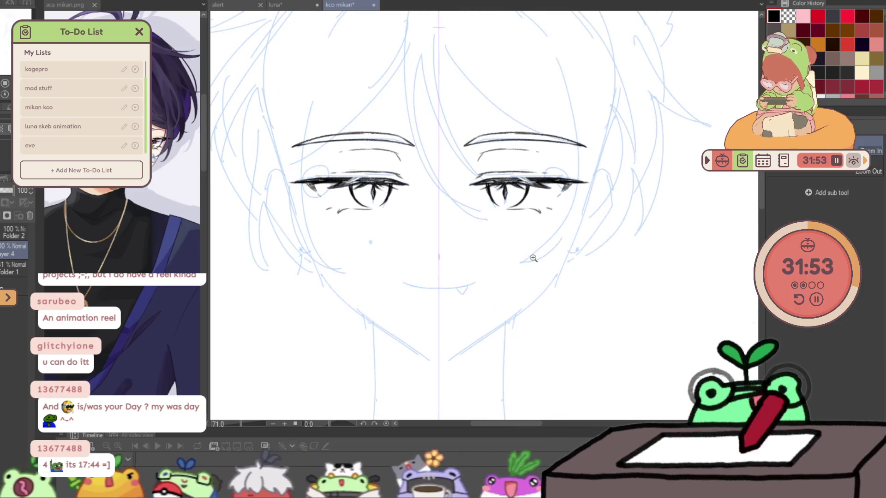
scroll(514, 263, "up", 1)
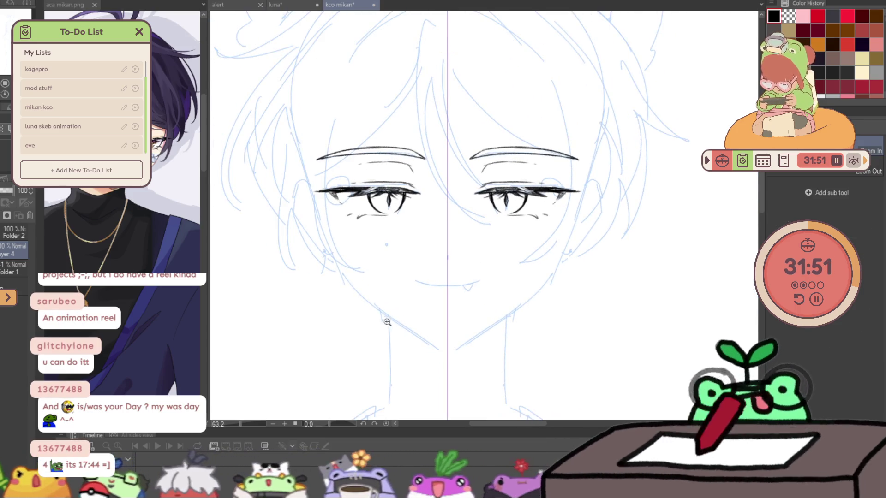
scroll(386, 317, "up", 1)
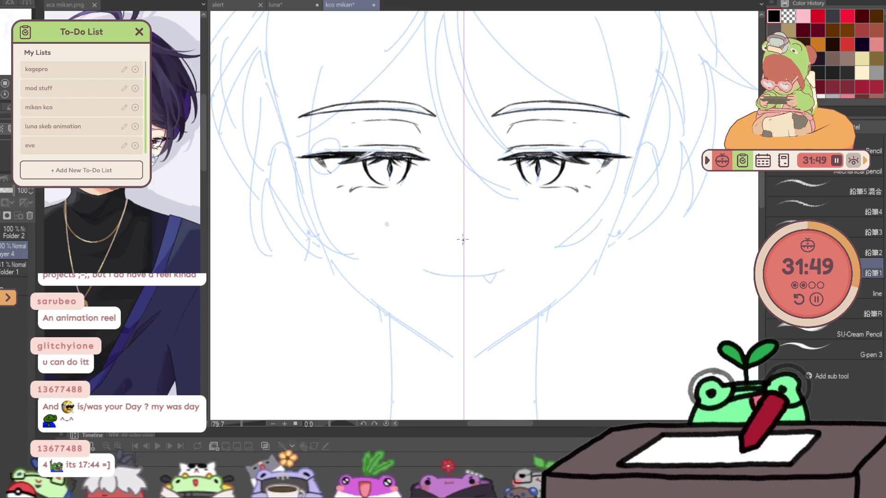
scroll(496, 227, "up", 4)
scroll(496, 228, "up", 1)
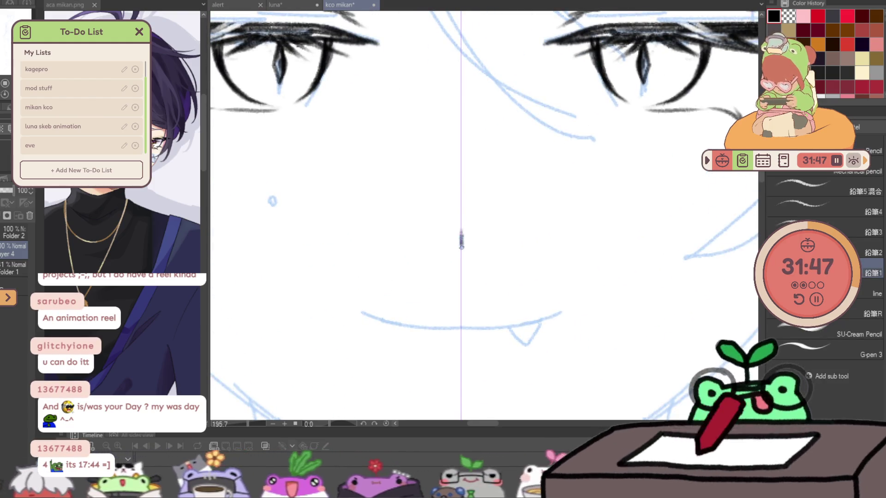
scroll(465, 203, "down", 3)
scroll(346, 187, "down", 1)
scroll(294, 172, "down", 1)
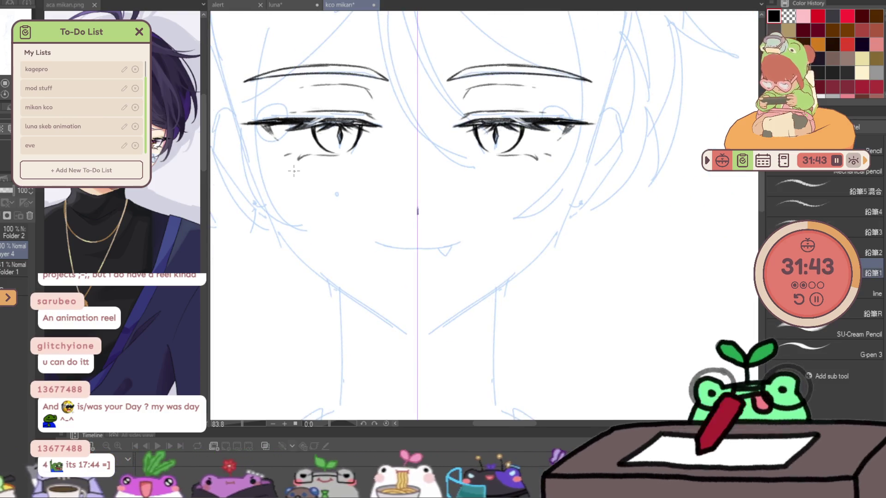
key("ctrl+shift+n")
- Ink the curved mouth line over the sketch and redraw a small fang under its right end
left_click_drag(472, 227, 533, 255)
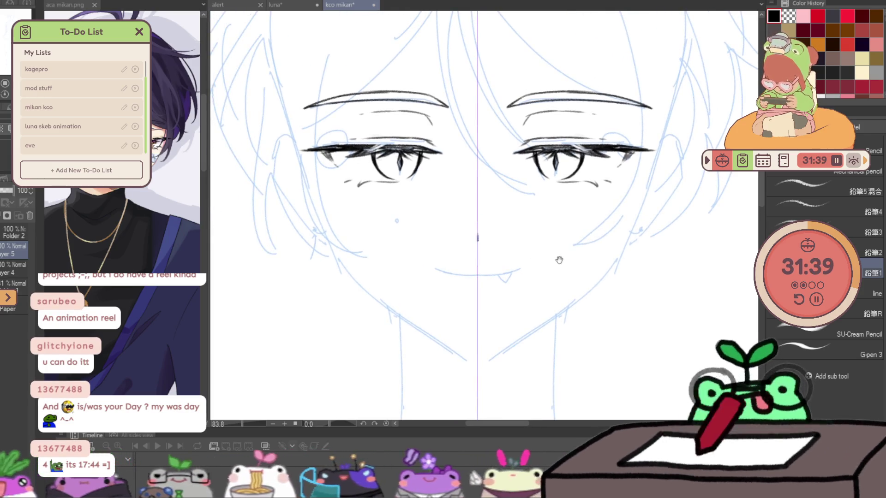
scroll(554, 243, "up", 1)
scroll(547, 221, "up", 1)
left_click_drag(498, 247, 603, 247)
key("ctrl+z")
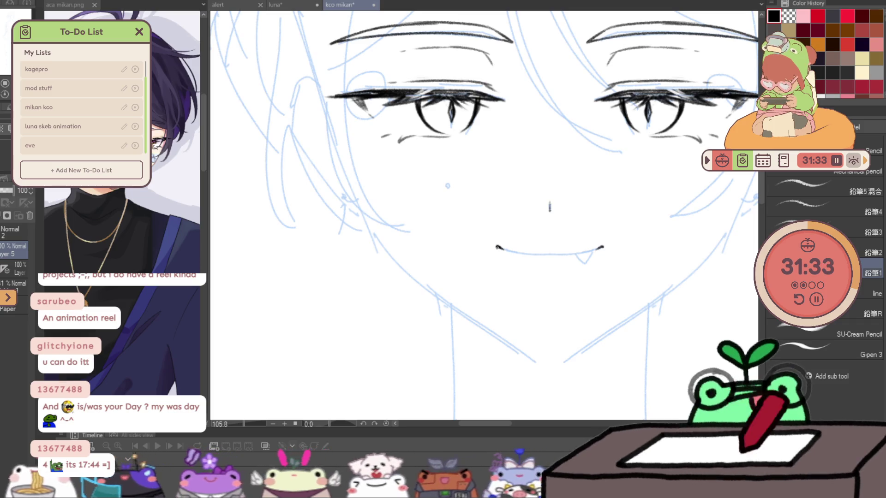
left_click_drag(497, 246, 553, 253)
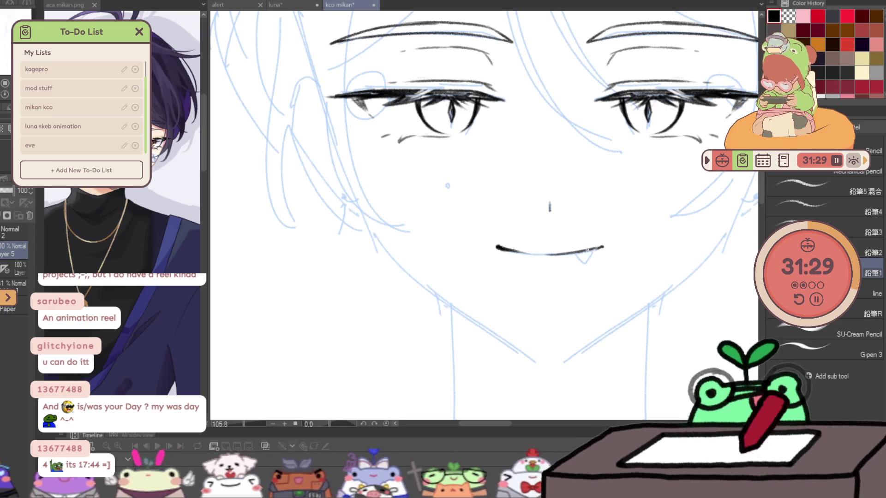
key("ctrl+z")
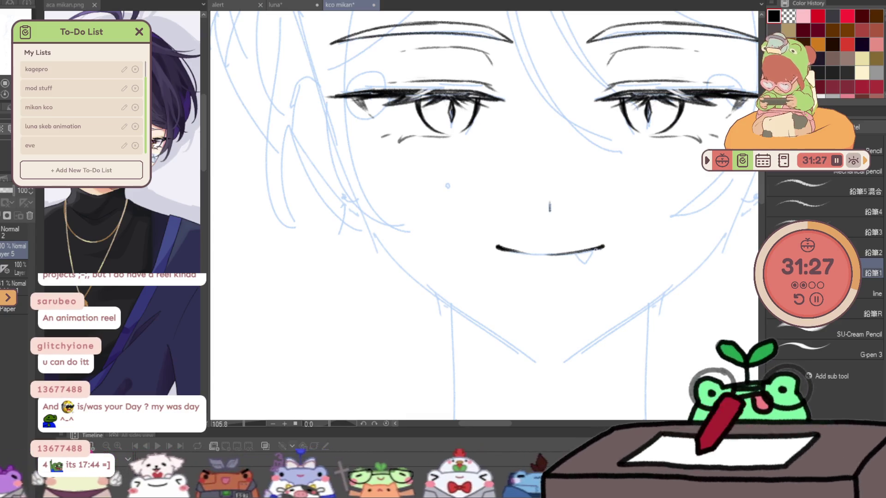
key("ctrl+z")
left_click_drag(577, 254, 587, 253)
scroll(629, 277, "down", 1)
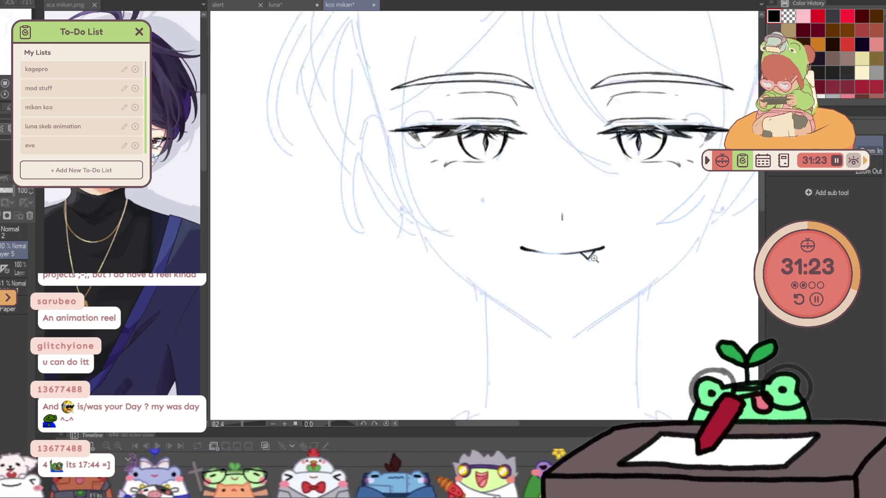
scroll(628, 277, "down", 2)
scroll(651, 299, "down", 2)
scroll(626, 226, "up", 4)
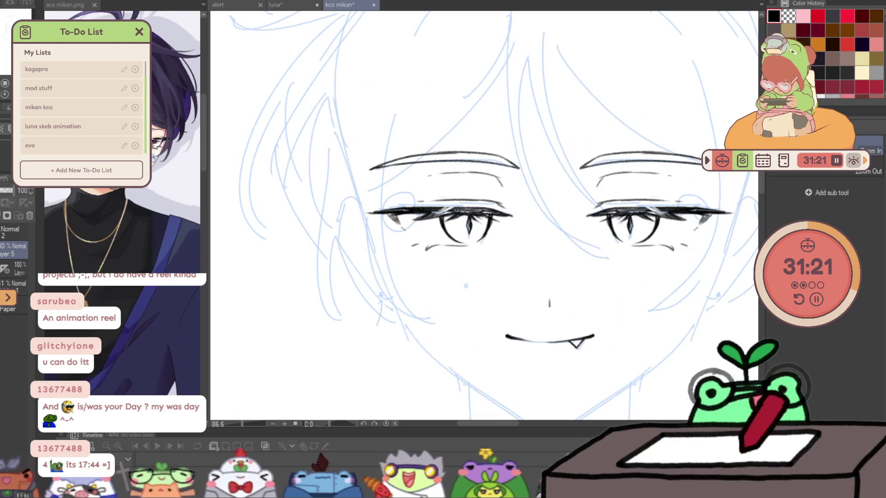
scroll(564, 118, "down", 1)
key("p")
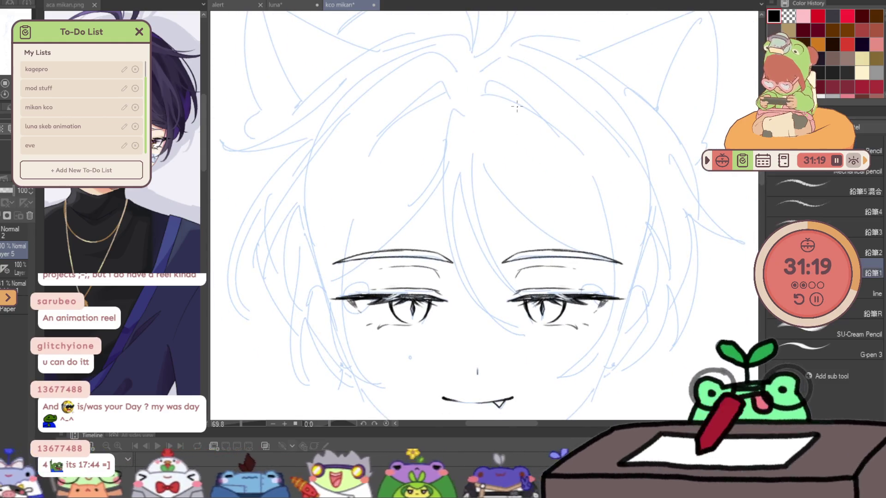
- Tilt the view and ink a long curved hair strand from the forehead down between the eyes, redoing misfires
left_click_drag(612, 153, 542, 164)
mouse_move(483, 117)
left_mouse_down()
mouse_move(468, 111)
mouse_move(509, 340)
left_mouse_up()
key("ctrl+z")
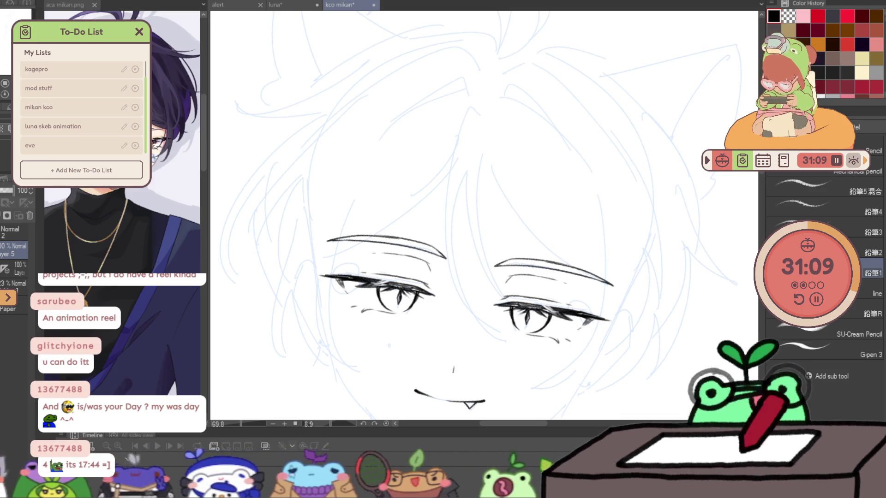
left_click_drag(470, 103, 440, 284)
key("ctrl+z")
mouse_move(487, 118)
left_mouse_down()
mouse_move(450, 263)
mouse_move(509, 339)
left_mouse_up()
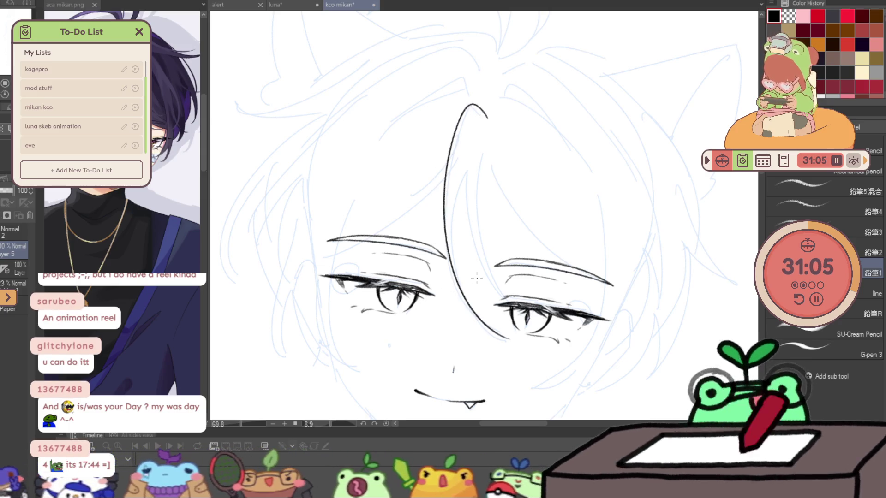
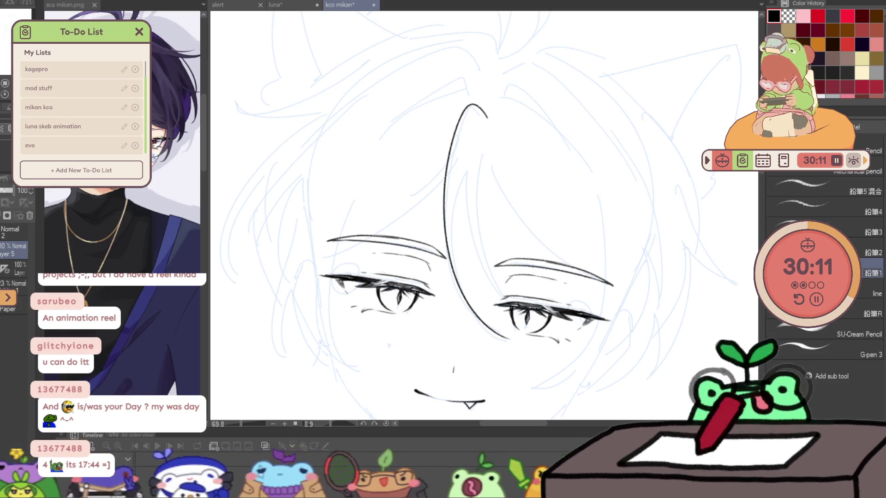
- Ink the inner strands inside the long central bang between the eyes, redoing until clean
left_click_drag(489, 327, 460, 206)
key("ctrl+z")
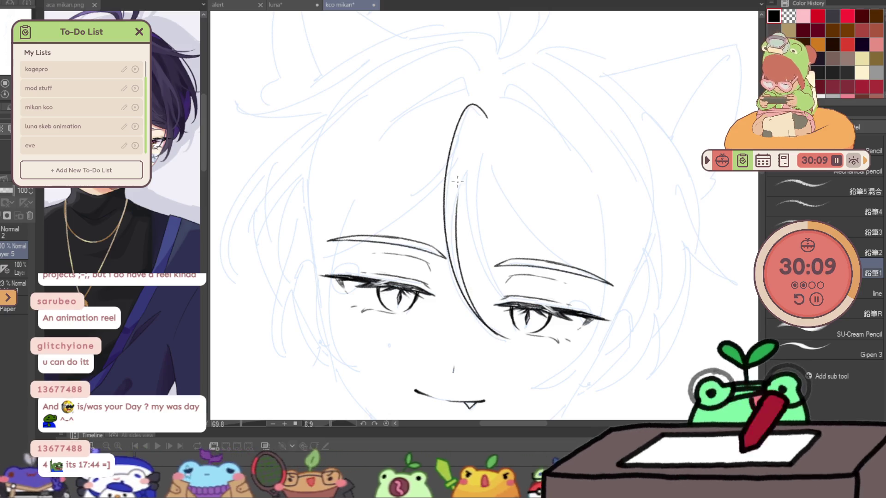
left_click_drag(490, 328, 458, 201)
key("ctrl+z")
left_click_drag(489, 321, 457, 211)
left_click_drag(547, 318, 486, 223)
key("ctrl+z")
- Draw the long curved strand from the bang tip down to the right eyebrow, redrawn several times
mouse_move(533, 314)
left_mouse_down()
mouse_move(480, 159)
mouse_move(486, 135)
mouse_move(499, 199)
mouse_move(605, 288)
left_mouse_up()
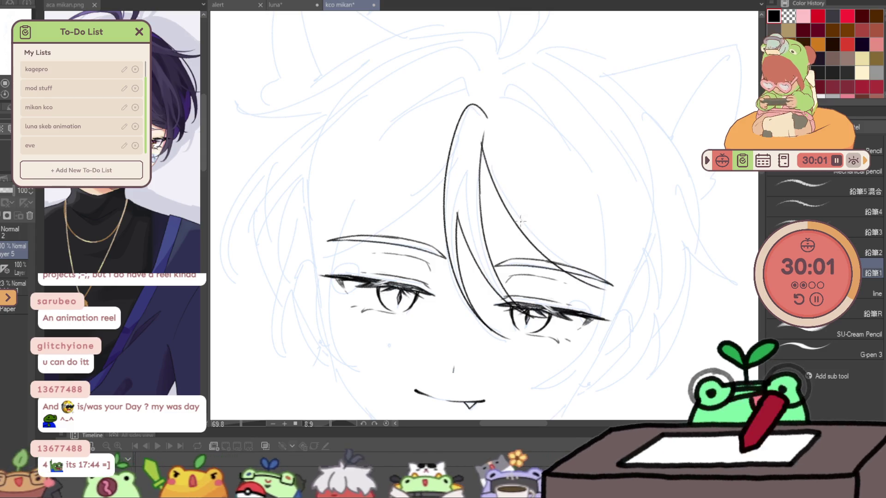
key("ctrl+z")
left_click_drag(482, 147, 612, 283)
left_click_drag(662, 202, 614, 219)
key("ctrl+z")
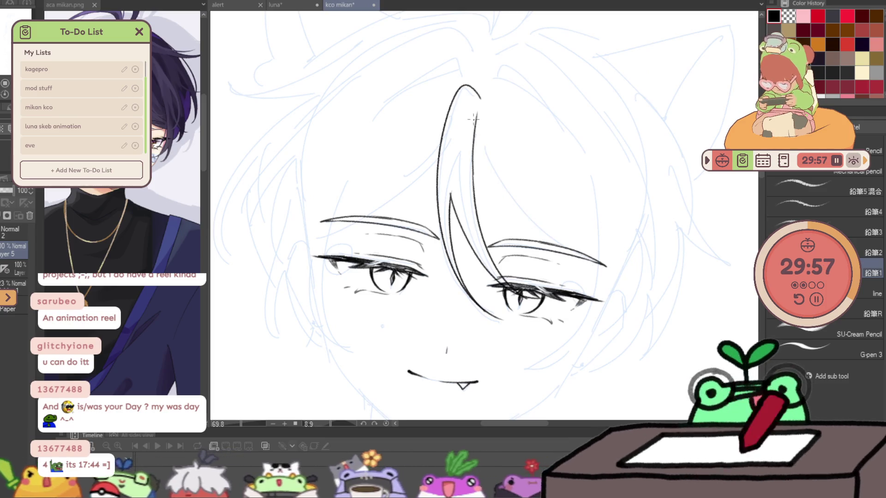
left_click_drag(479, 123, 612, 265)
key("ctrl+z")
left_click_drag(476, 118, 606, 265)
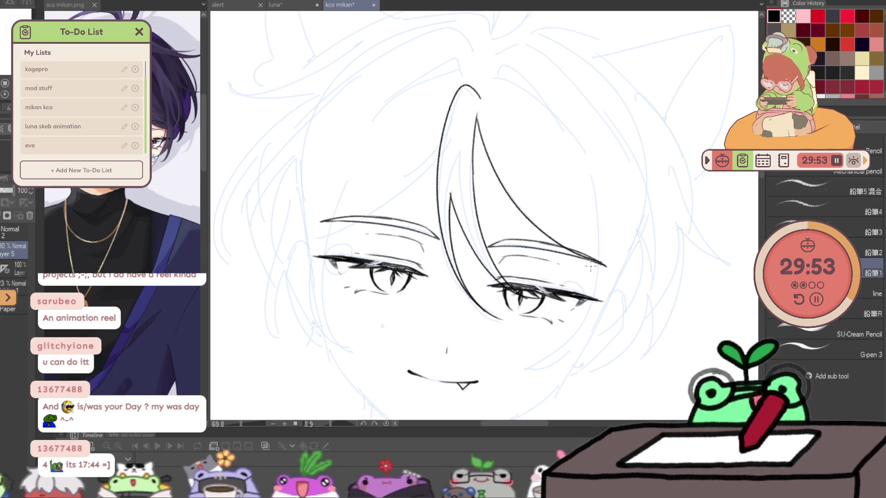
- With the canvas mirrored, ink a longer curved left face outline and a hair strand rising from it
key("h")
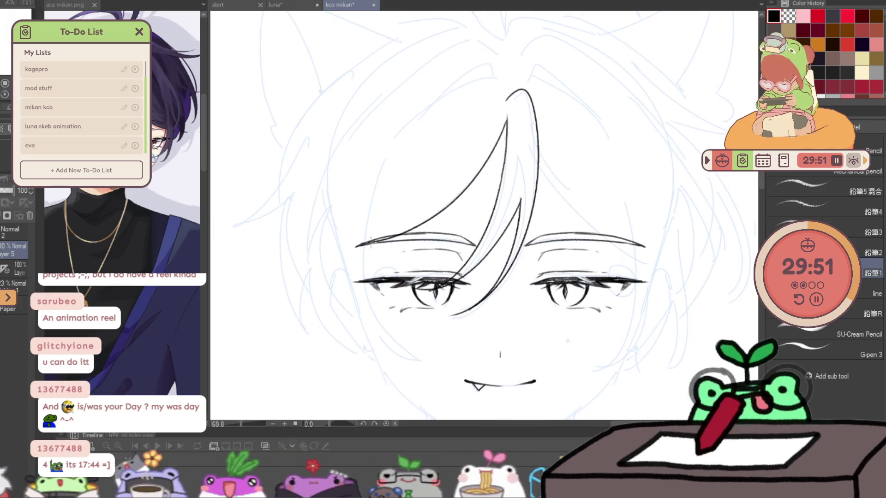
key("ctrl+z")
left_click_drag(380, 174, 379, 316)
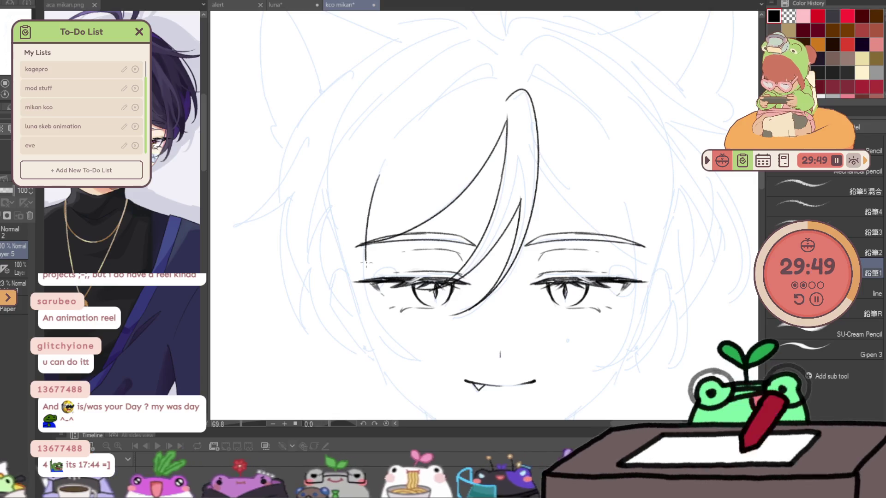
left_click_drag(398, 137, 500, 71)
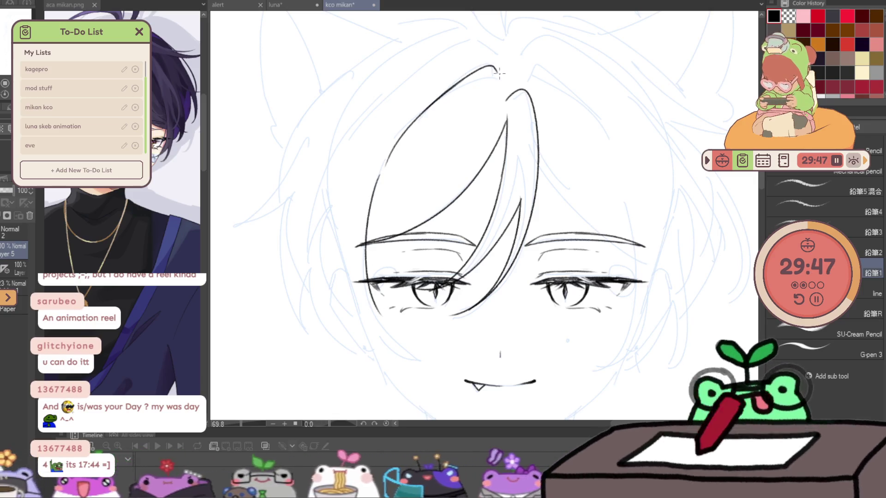
left_click_drag(448, 96, 496, 79)
key("h")
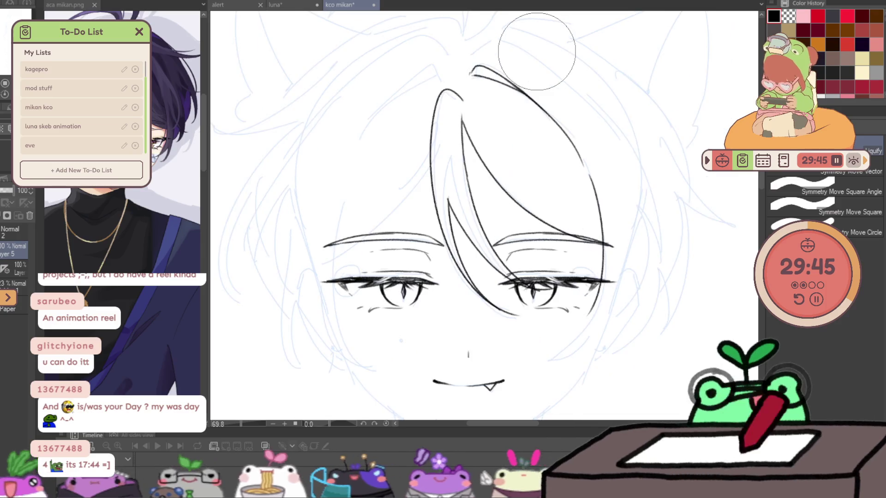
- Ink the right cheek and jaw line, then erase the upper tip of the right strand
left_click_drag(559, 198, 547, 159)
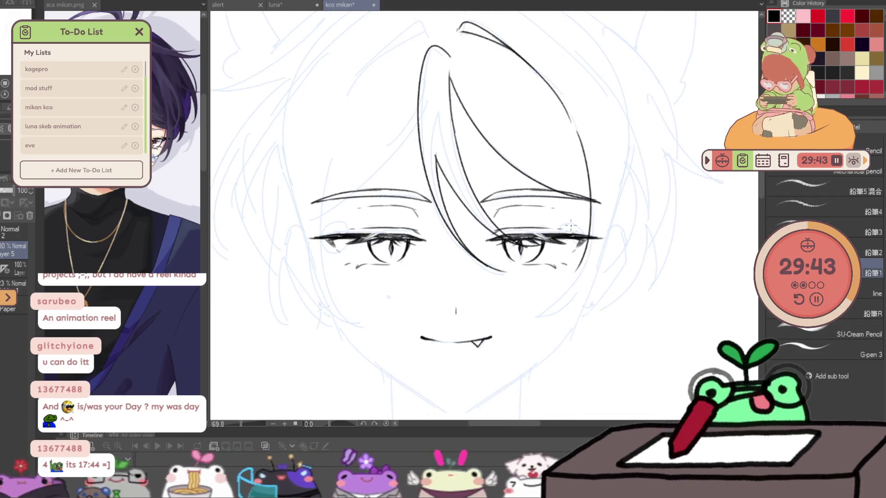
mouse_move(586, 248)
left_mouse_down()
mouse_move(557, 295)
mouse_move(524, 310)
left_mouse_up()
mouse_move(575, 300)
left_mouse_down()
mouse_move(551, 304)
mouse_move(561, 309)
left_mouse_up()
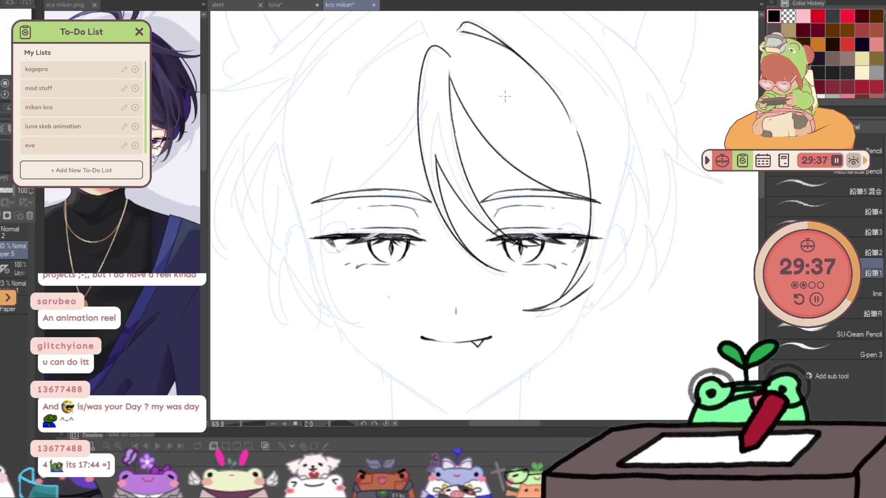
mouse_move(503, 77)
left_mouse_down()
mouse_move(536, 116)
mouse_move(520, 128)
left_mouse_up()
key("ctrl+z")
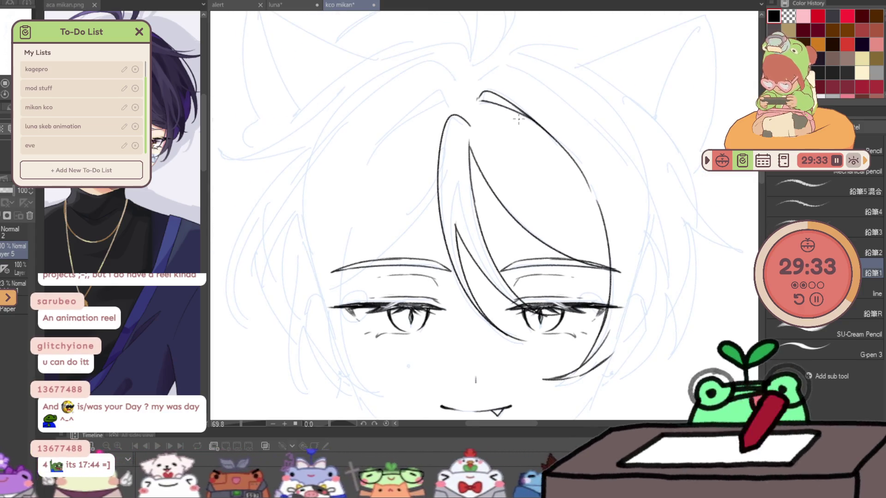
key("e")
mouse_move(502, 100)
left_mouse_down()
mouse_move(483, 98)
mouse_move(576, 167)
mouse_move(584, 200)
left_mouse_up()
key("p")
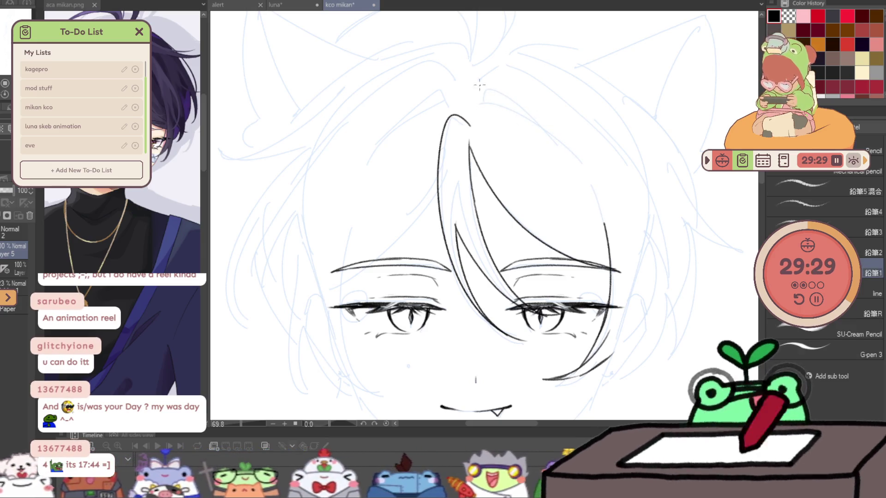
key("e")
key("p")
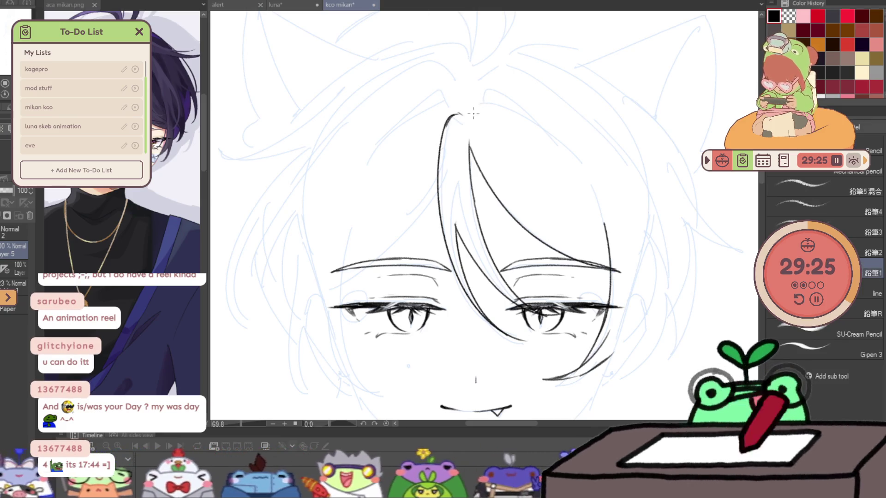
- Try hair-top arch and peak strokes above the bang, undoing the unsatisfactory ones
mouse_move(469, 110)
left_mouse_down()
mouse_move(502, 83)
mouse_move(592, 205)
left_mouse_up()
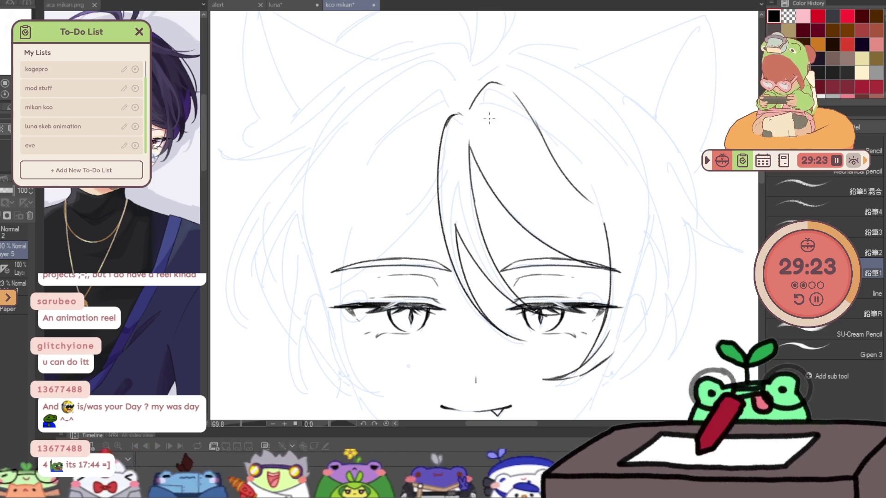
mouse_move(496, 108)
left_mouse_down()
mouse_move(514, 154)
mouse_move(561, 208)
left_mouse_up()
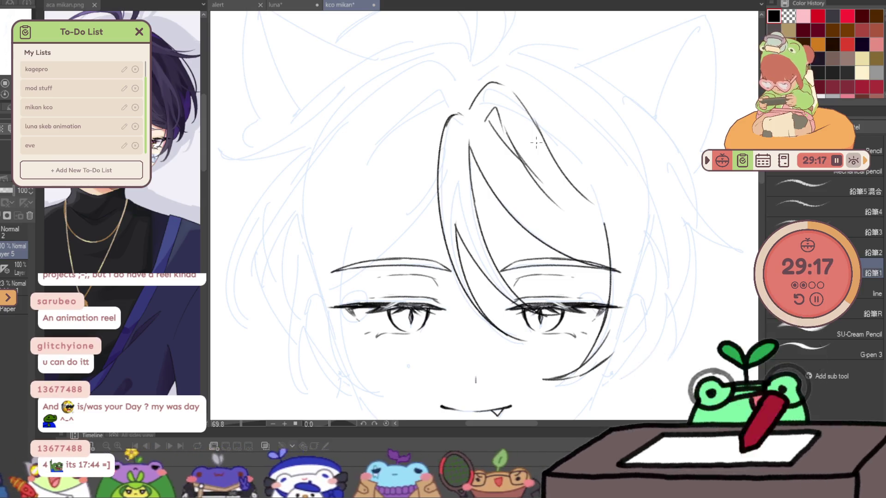
key("ctrl+z")
key("ctrl+z")
key("ctrl+z")
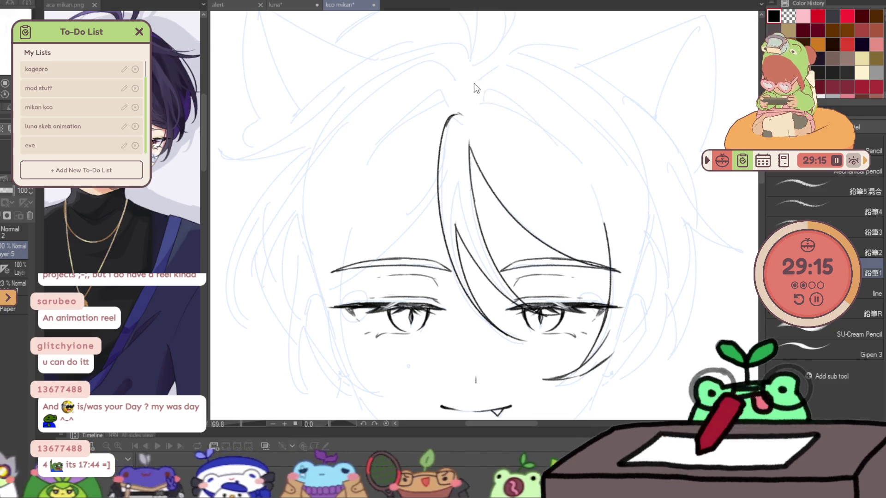
left_click_drag(469, 109, 504, 90)
key("ctrl+z")
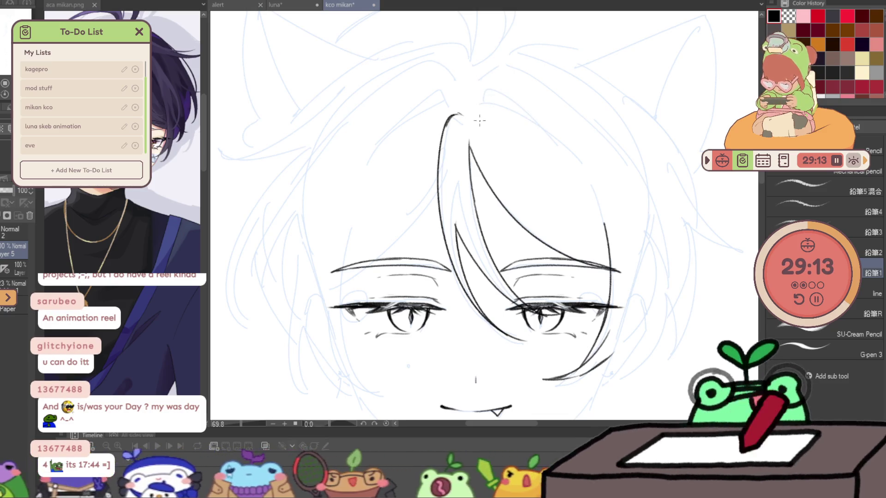
left_click_drag(482, 121, 547, 192)
left_click_drag(475, 99, 568, 180)
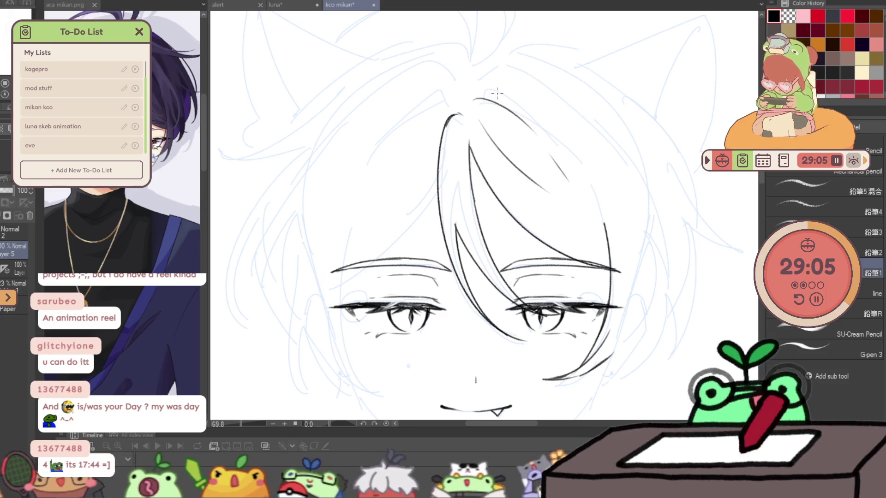
key("ctrl+z")
key("ctrl+z")
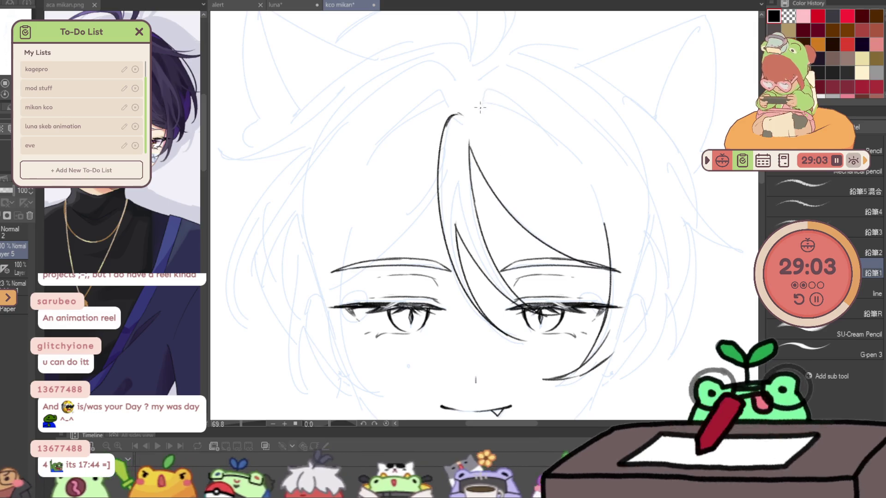
key("ctrl+z")
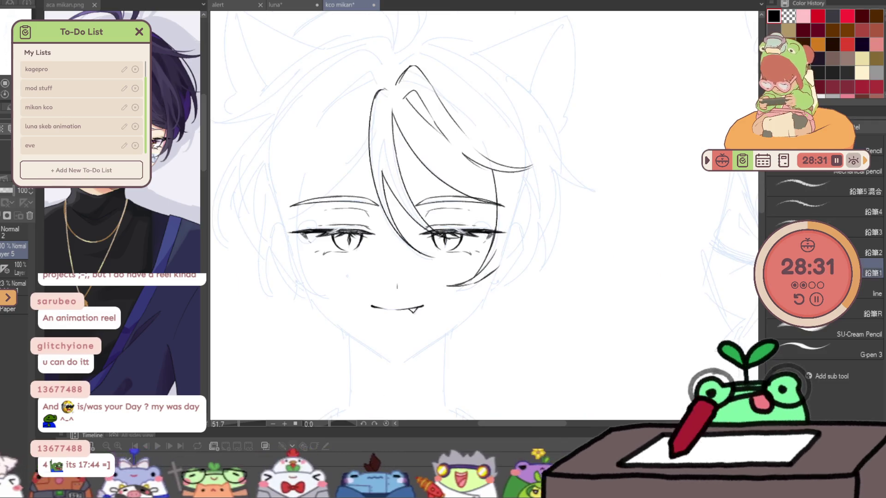
- Add a top strand, then with the canvas mirrored ink the long left hair outline and its end strand
mouse_move(449, 101)
left_mouse_down()
mouse_move(419, 59)
mouse_move(455, 104)
left_mouse_up()
key("ctrl+z")
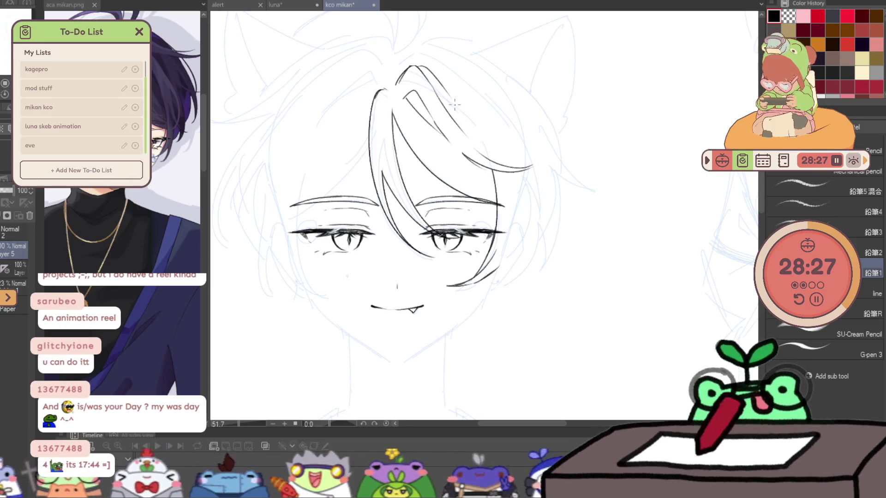
left_click_drag(443, 54, 507, 130)
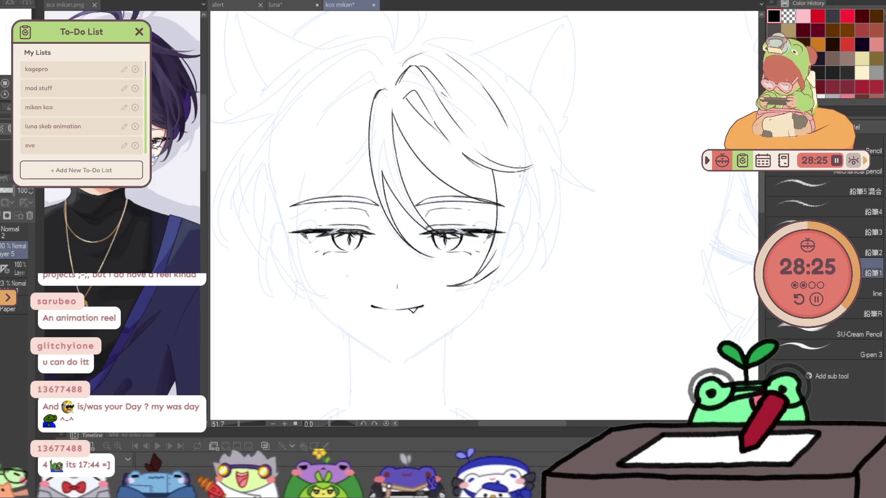
key("h")
left_click_drag(438, 173, 454, 281)
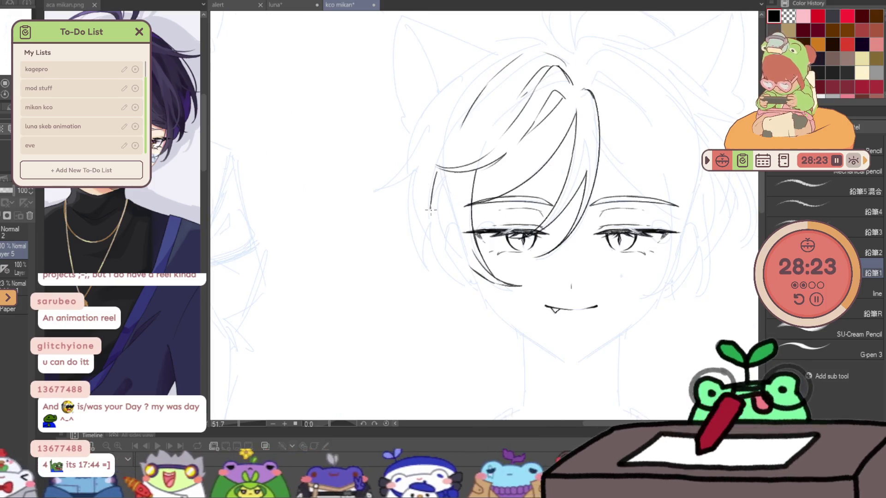
left_click_drag(434, 203, 450, 280)
left_click_drag(447, 147, 492, 84)
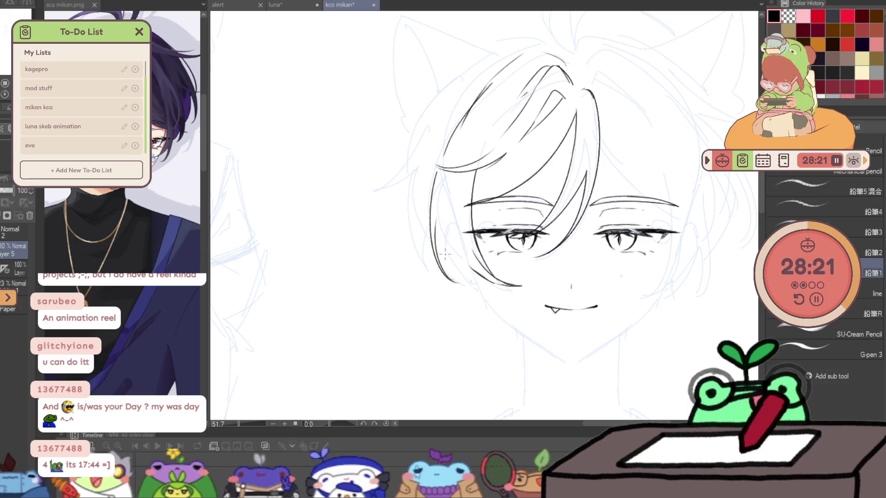
left_click_drag(465, 261, 462, 293)
key("h")
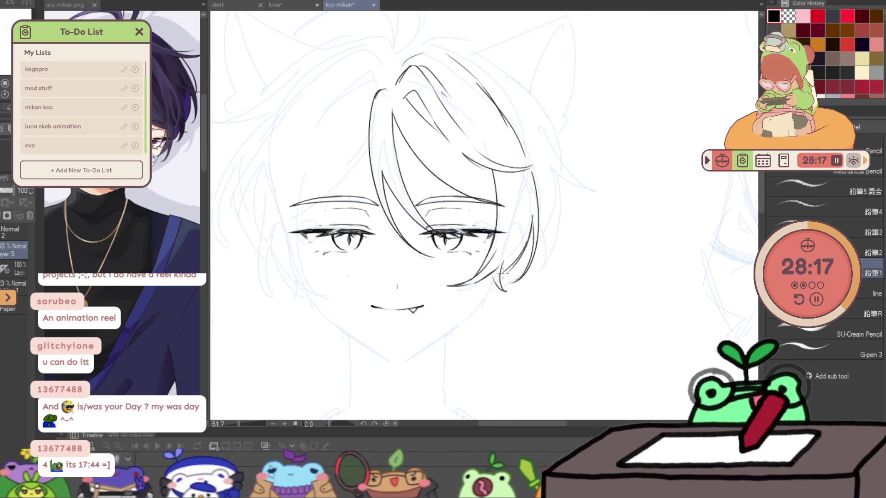
scroll(593, 222, "left", 1)
scroll(406, 163, "left", 1)
- Ink the left side face outline, the left hair edge and the lower jaw line, mirroring to check symmetry
left_click_drag(377, 180, 393, 303)
key("ctrl+z")
left_click_drag(385, 171, 395, 305)
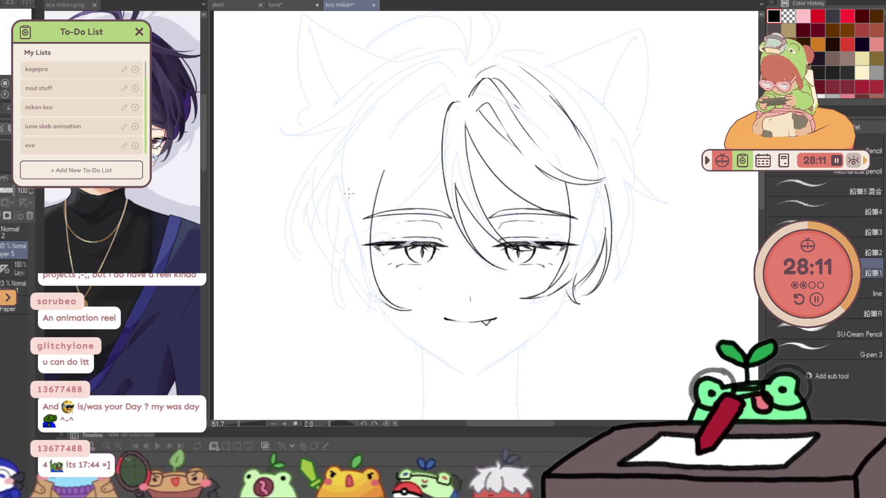
left_click_drag(349, 207, 331, 313)
mouse_move(339, 264)
left_mouse_down()
mouse_move(349, 315)
mouse_move(396, 291)
mouse_move(389, 320)
left_mouse_up()
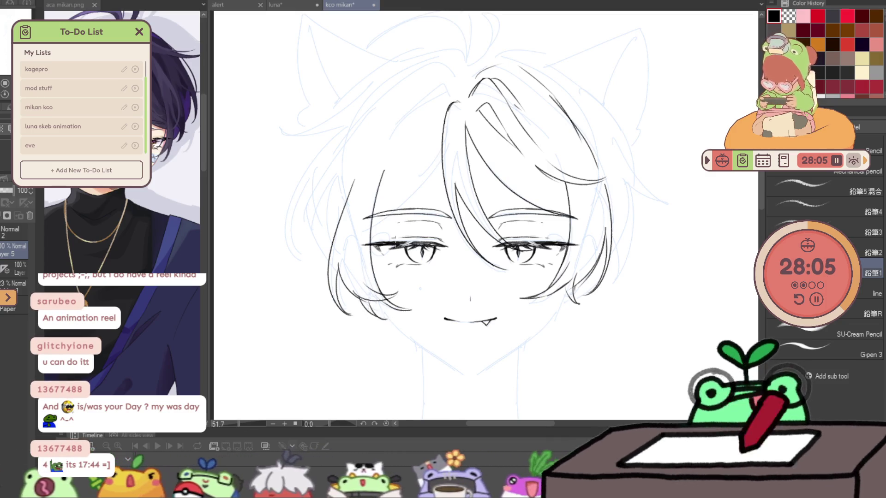
key("h")
key("j")
- Enlarge the warp brush, select and deselect the line art, and return to the pencil with the view unmirrored
left_click_drag(655, 323, 644, 347)
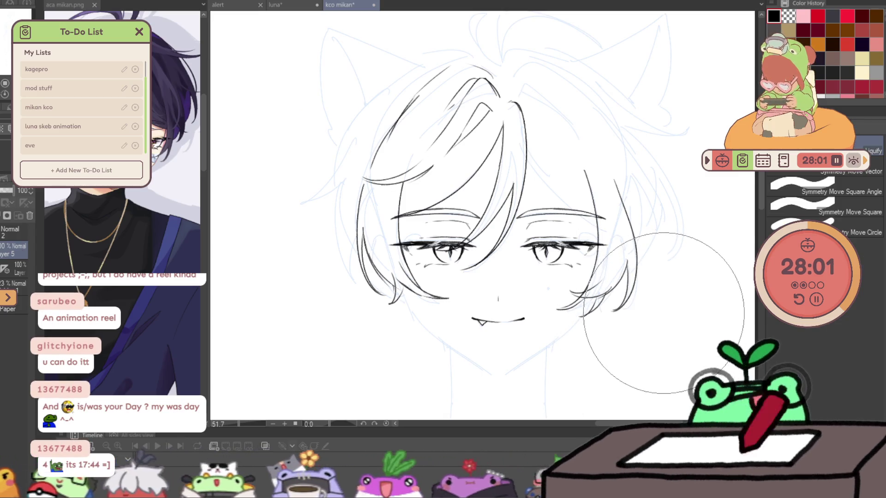
key("h")
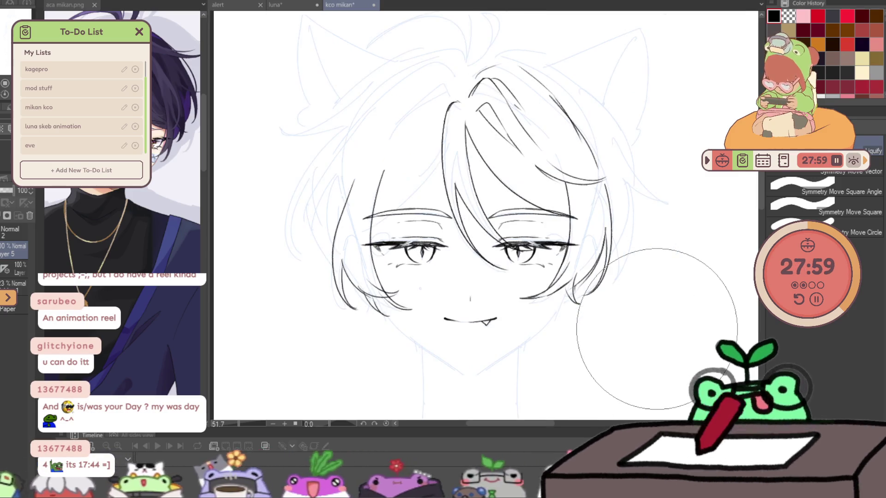
key("w")
left_click(657, 333)
key("ctrl+d")
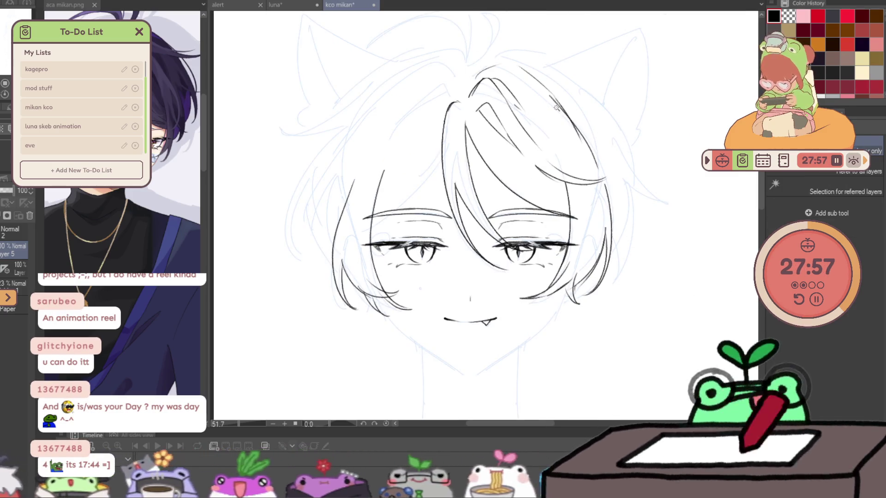
key("e")
key("h")
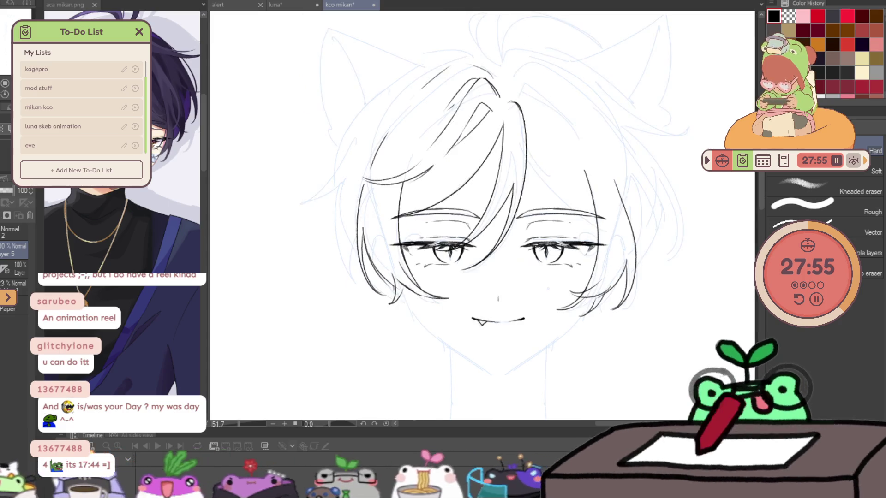
key("p")
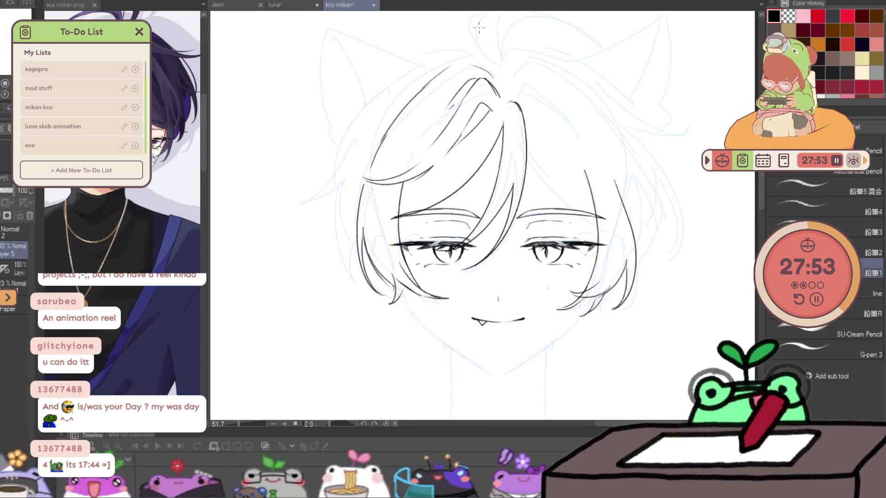
- Add a hair strand on the right side and another on the left, then zoom out to the whole sketch
left_click_drag(525, 139, 589, 212)
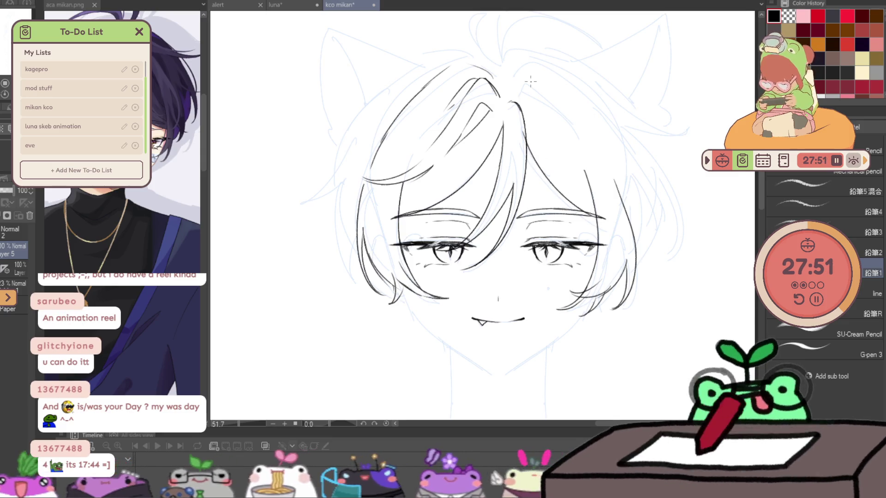
key("h")
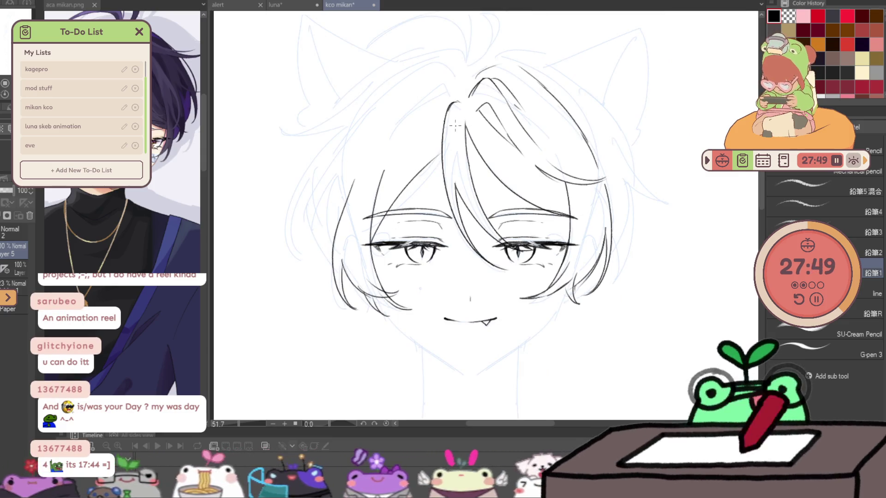
left_click_drag(440, 151, 377, 243)
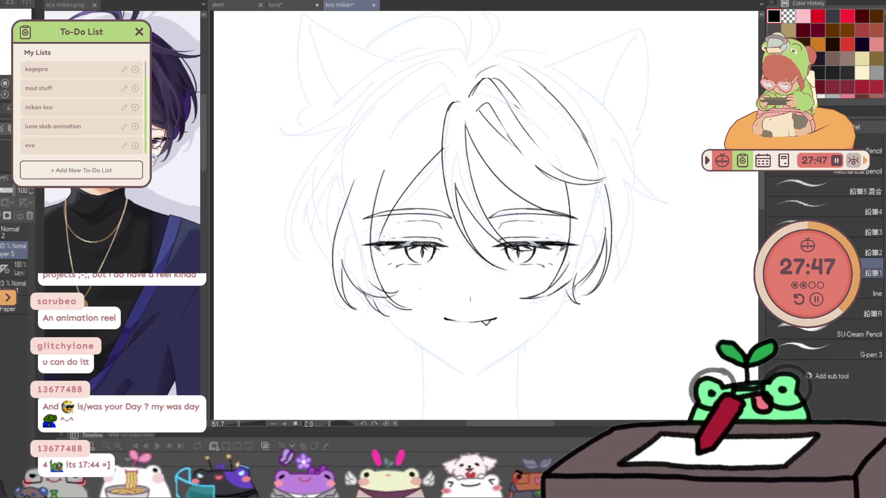
left_click(604, 284, "ctrl+alt")
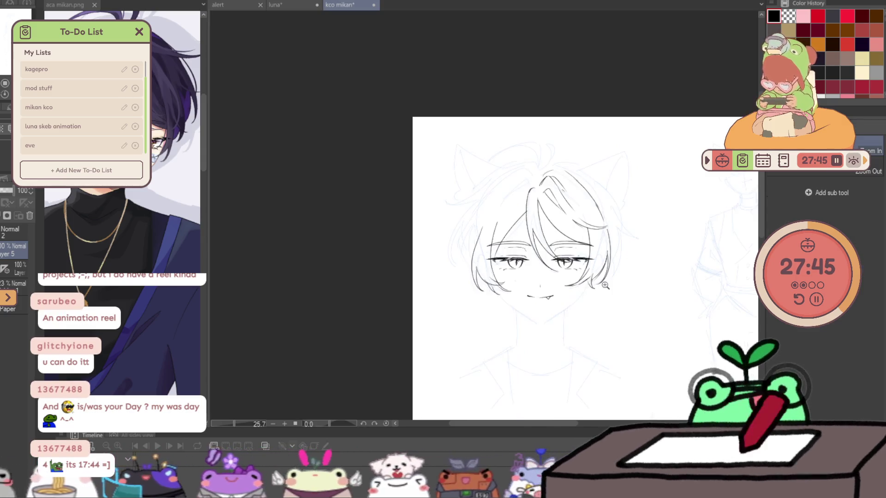
- Zoom onto the face, draw a trial strand above the bangs and undo it
left_click(586, 213)
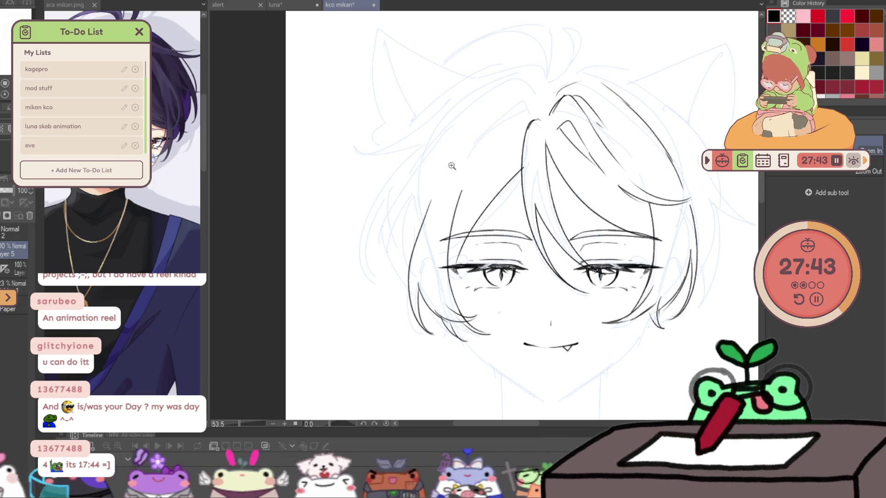
key("p")
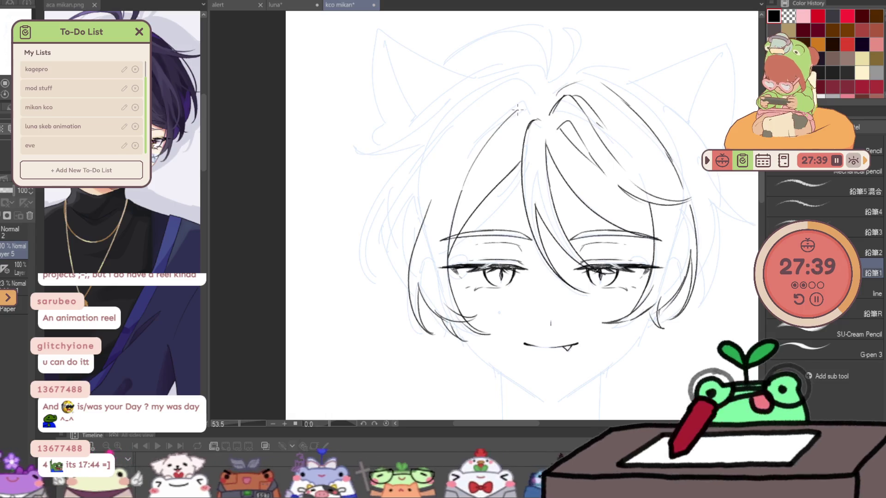
left_click_drag(462, 183, 498, 122)
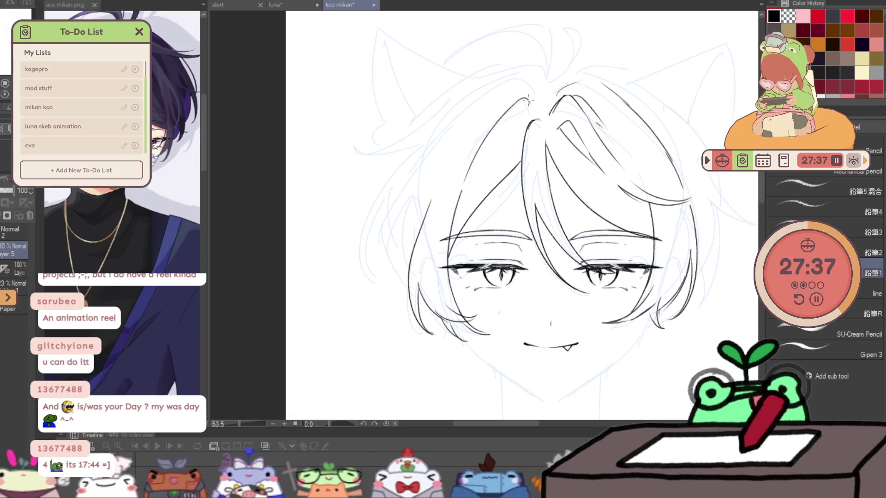
key("ctrl+z")
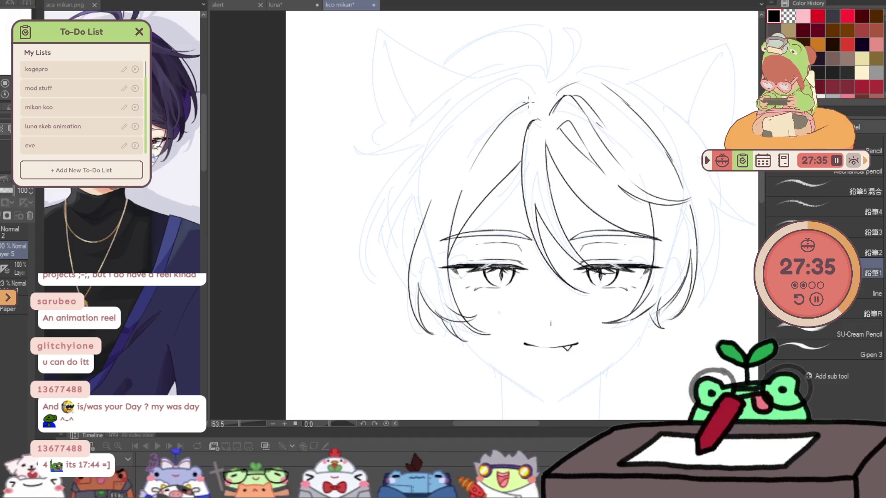
key("ctrl+z")
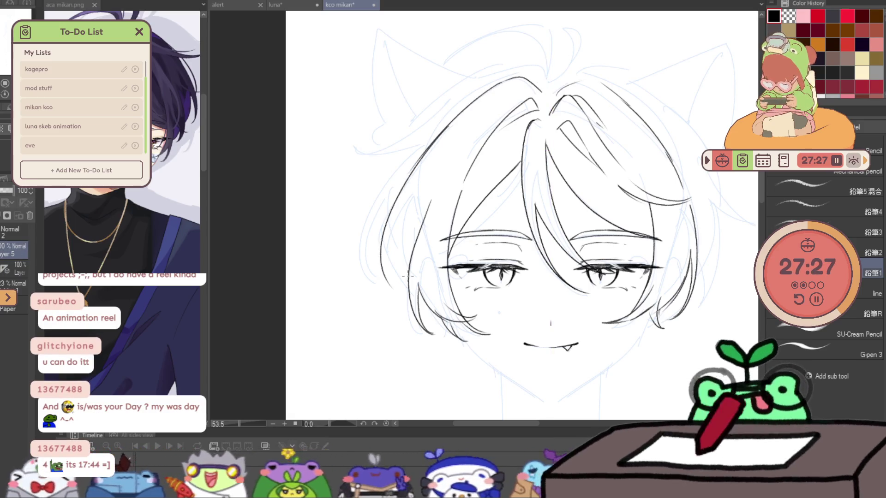
- Shift the view left over the hair and toggle between eraser and pencil
key("ctrl+space")
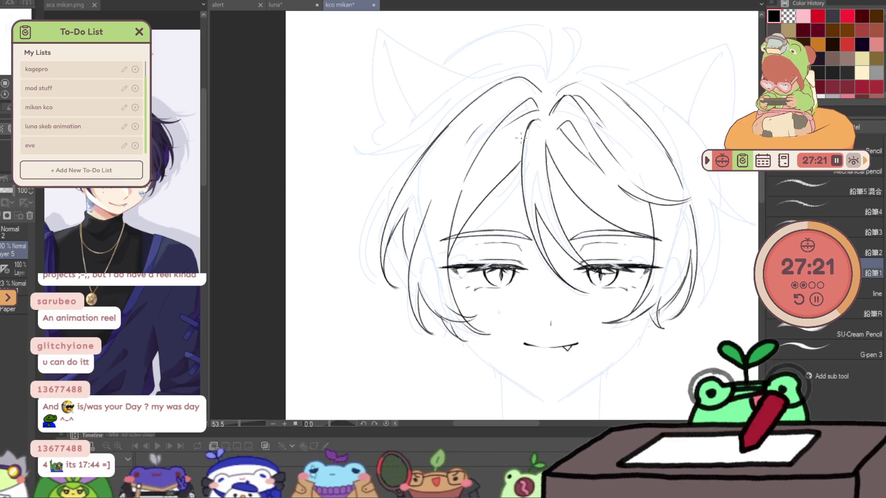
scroll(705, 139, "down", 3)
scroll(705, 140, "up", 1)
scroll(705, 139, "up", 1)
scroll(704, 140, "up", 1)
left_click_drag(659, 58, 489, 55)
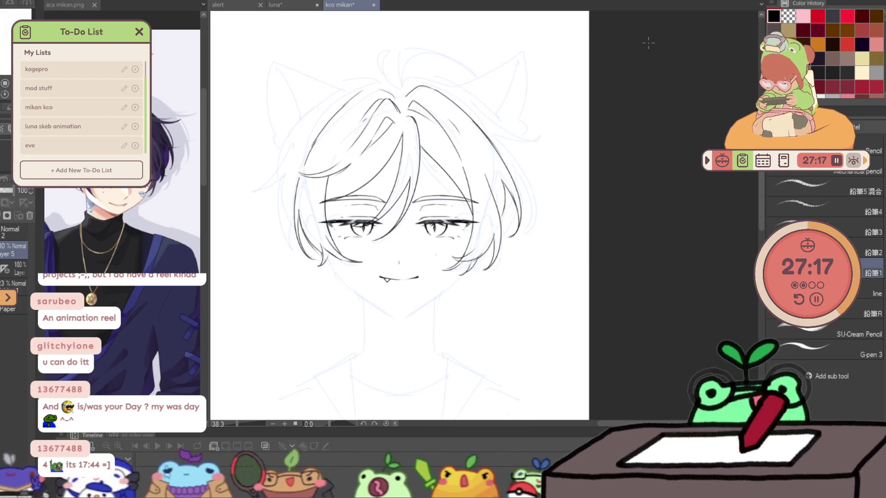
key("e")
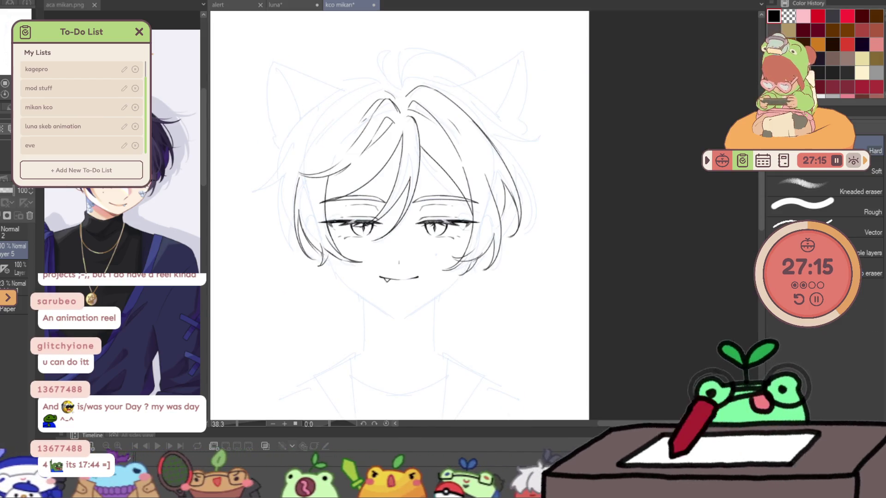
left_click(3, 124)
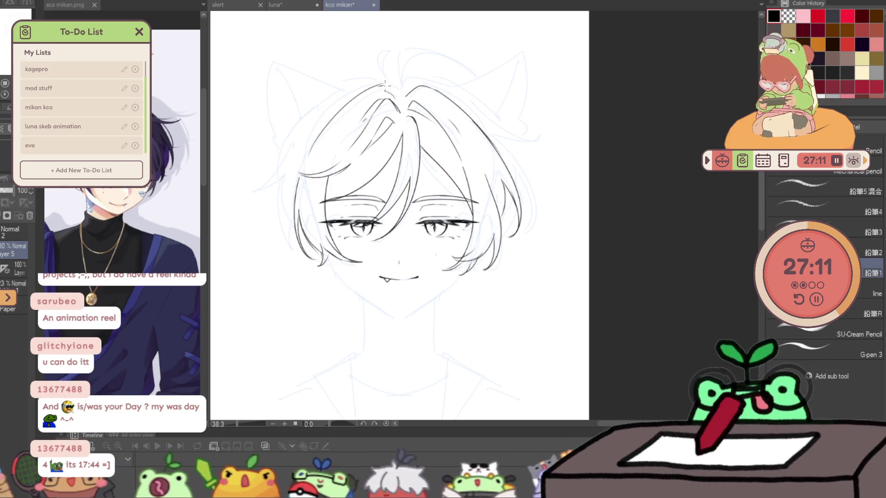
scroll(414, 88, "left", 5)
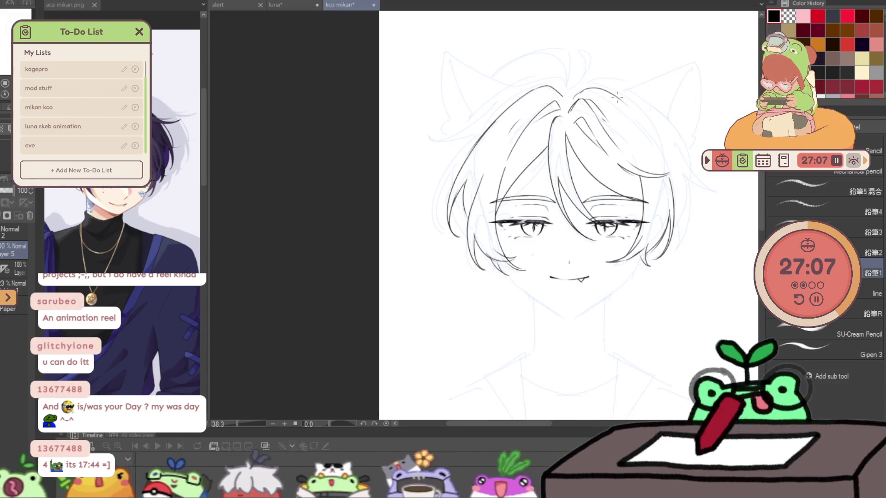
scroll(654, 243, "up", 2)
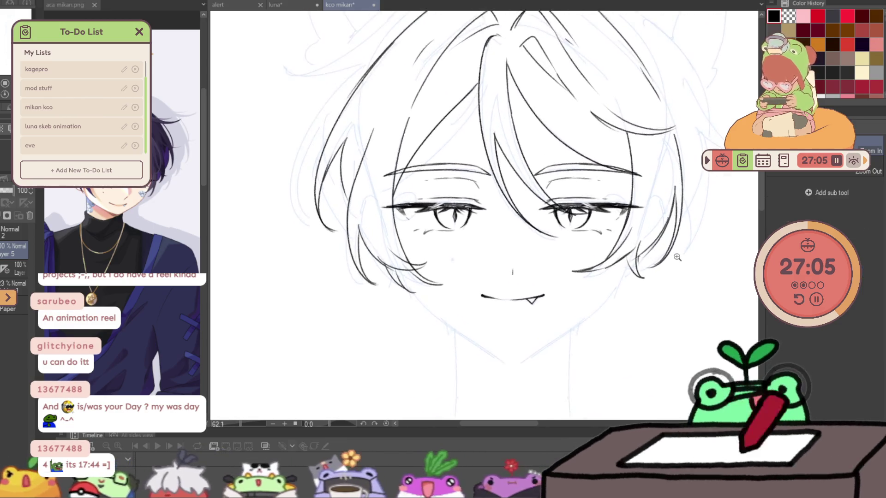
scroll(655, 242, "up", 2)
- Ink both jawlines over the blue sketch and close them at the pointed chin
left_click_drag(442, 280, 464, 236)
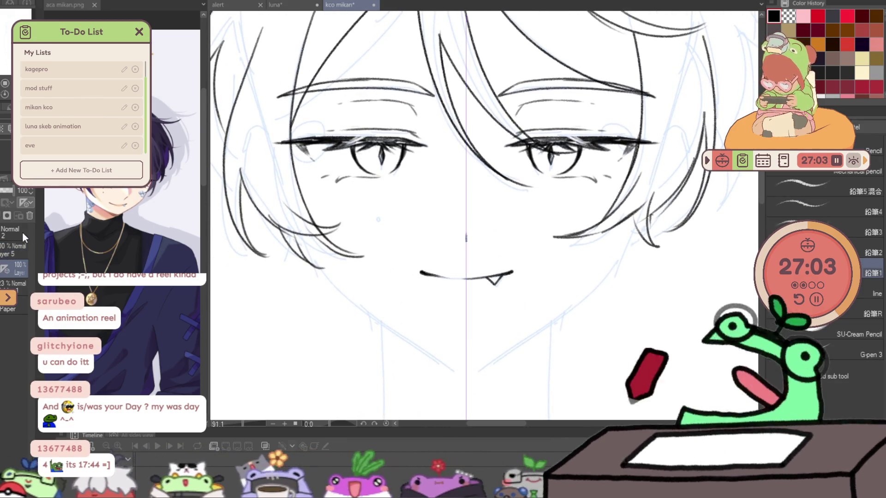
left_click_drag(634, 228, 558, 317)
left_click_drag(299, 234, 331, 281)
mouse_move(308, 249)
left_mouse_down()
mouse_move(347, 299)
mouse_move(447, 363)
left_mouse_up()
mouse_move(561, 314)
left_mouse_down()
mouse_move(466, 371)
mouse_move(498, 360)
left_mouse_up()
key("ctrl+z")
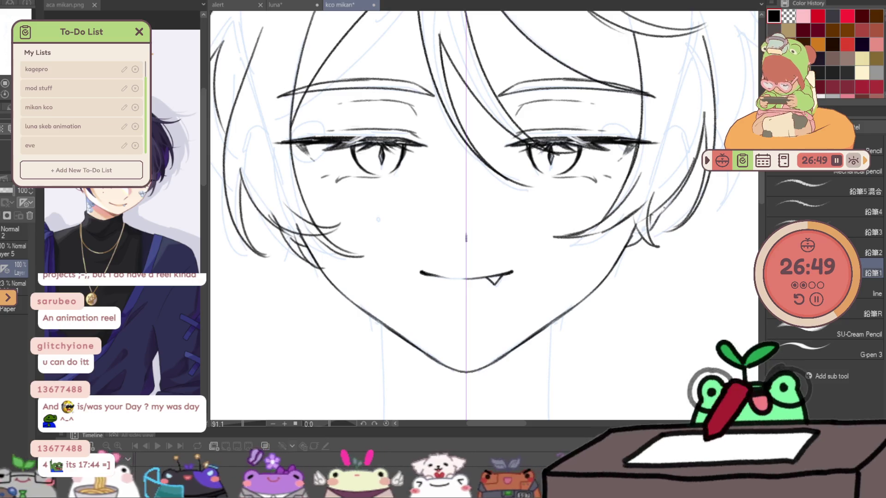
scroll(697, 194, "down", 3)
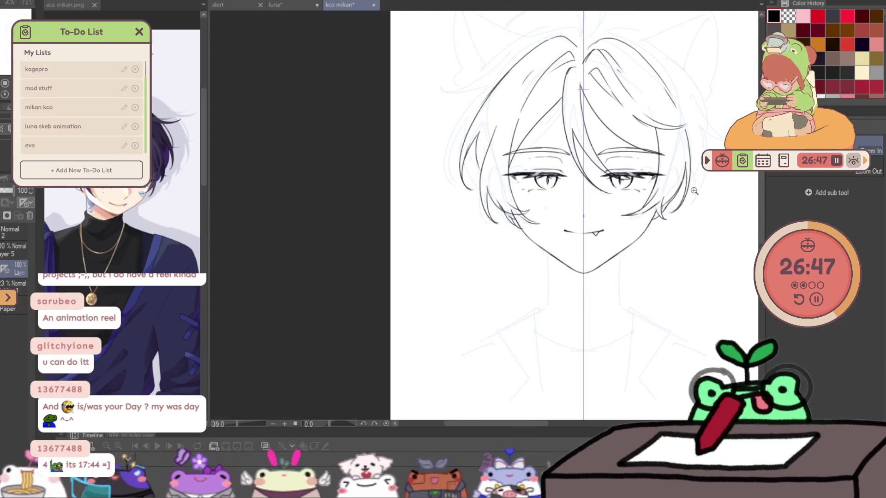
key("p")
- Dot the cheek mole, place a vertical guide down the face centre and hide it again
left_click_drag(656, 207, 600, 262)
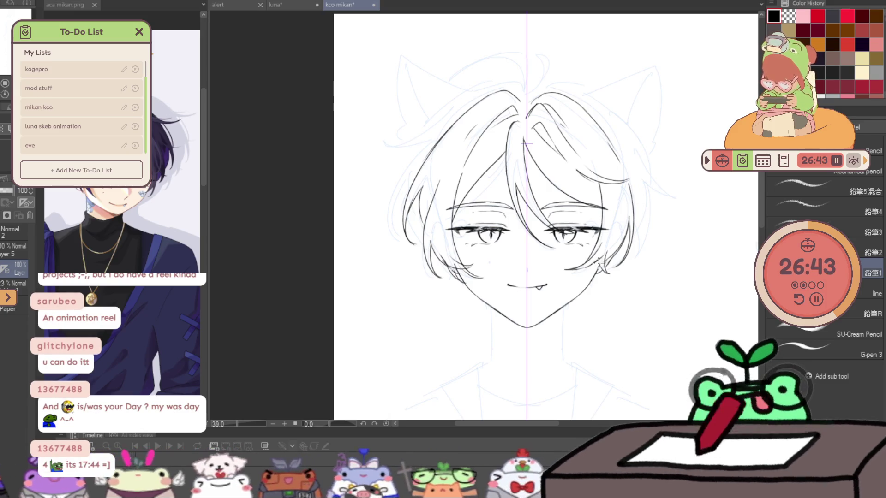
scroll(532, 252, "up", 3)
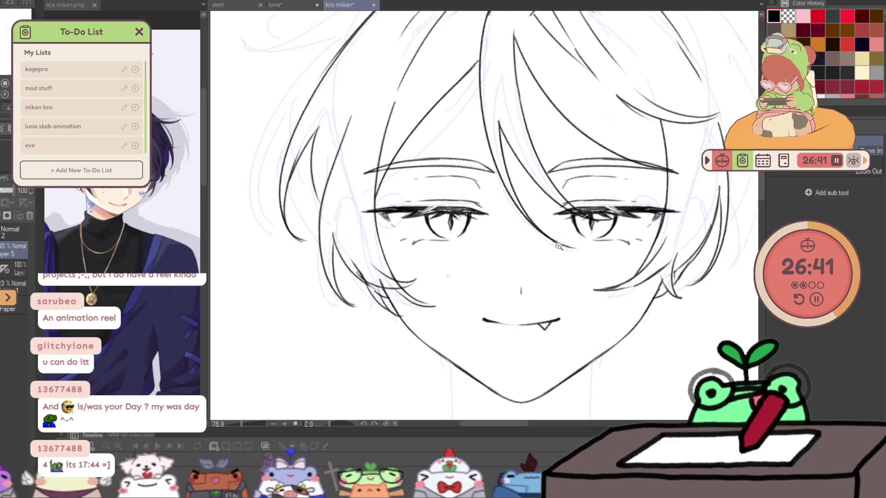
key("p")
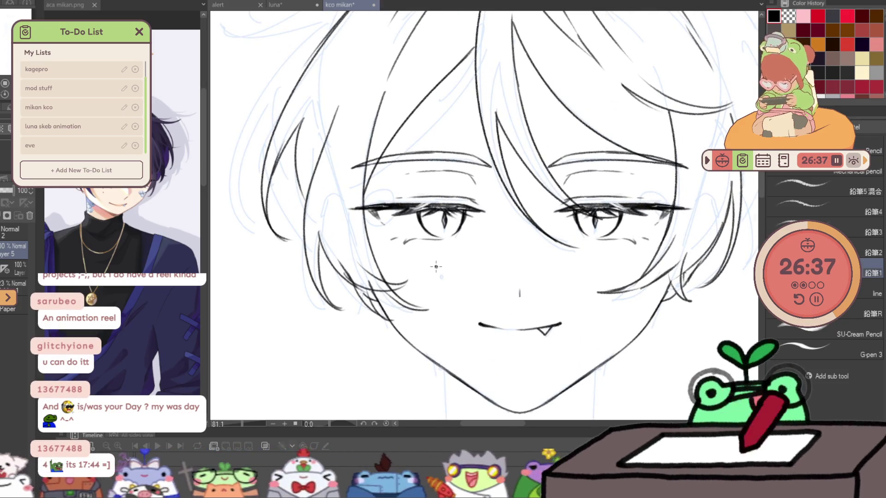
scroll(665, 224, "down", 3)
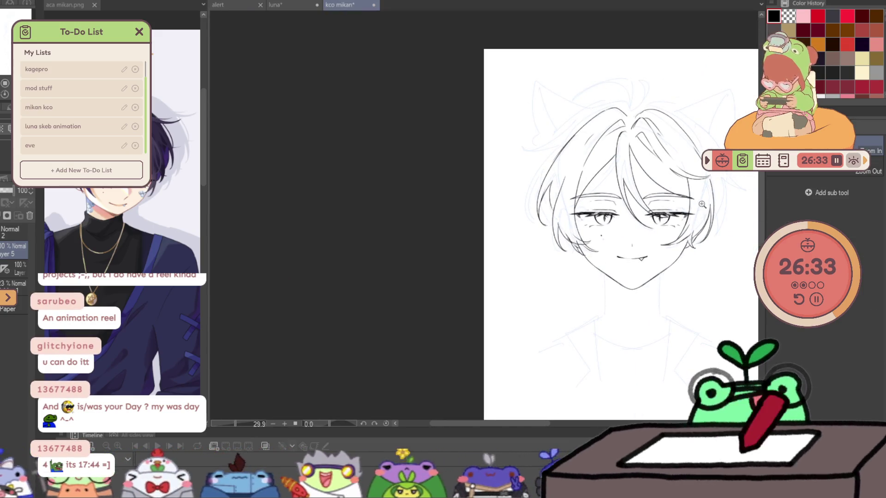
scroll(665, 157, "up", 1)
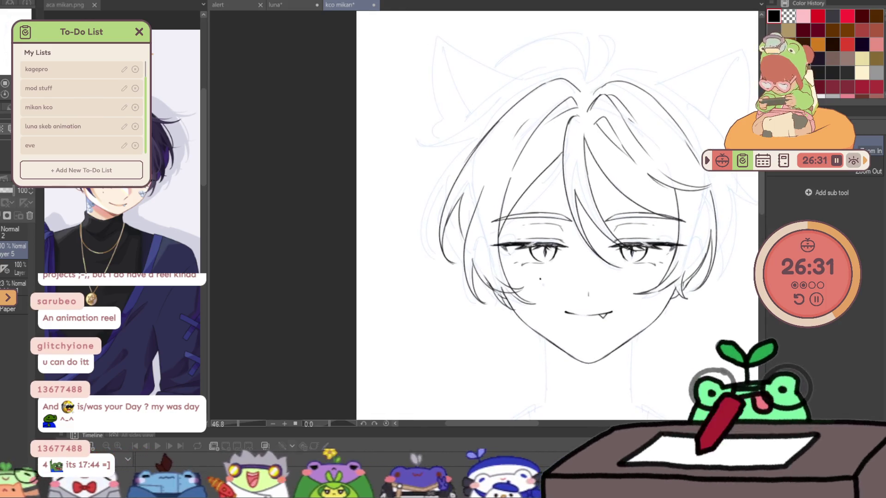
scroll(665, 157, "up", 1)
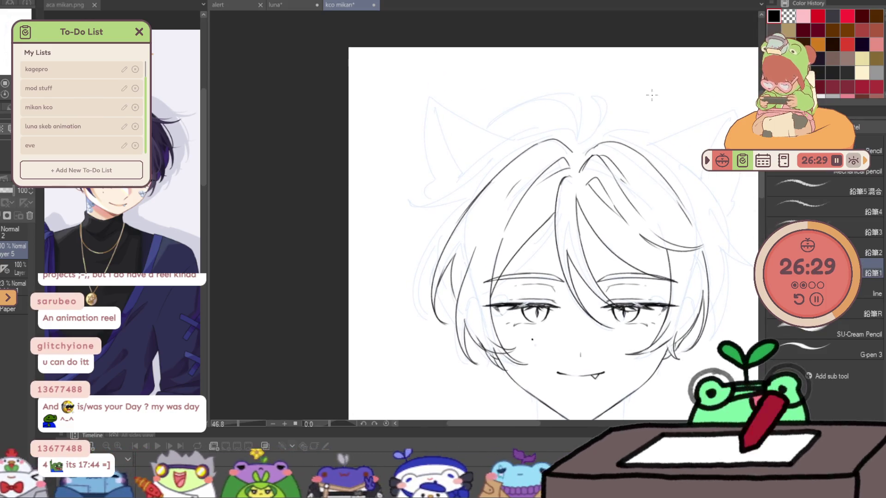
left_click_drag(580, 139, 580, 203)
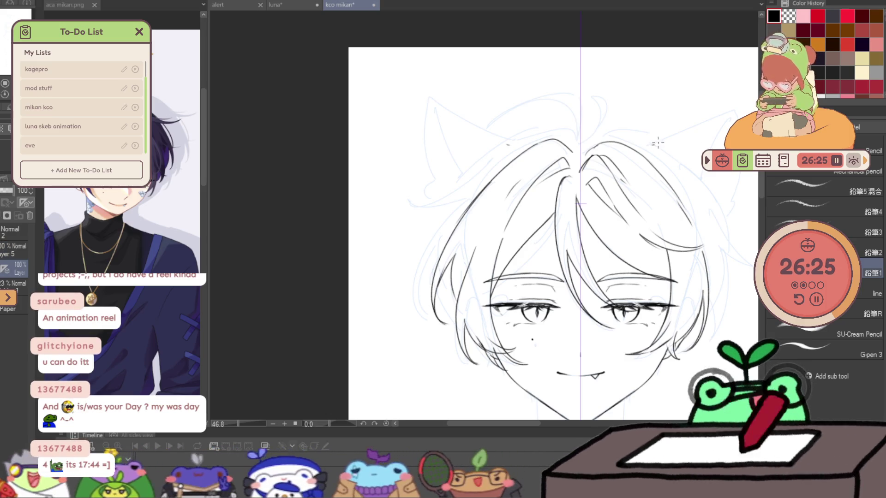
left_click(24, 205)
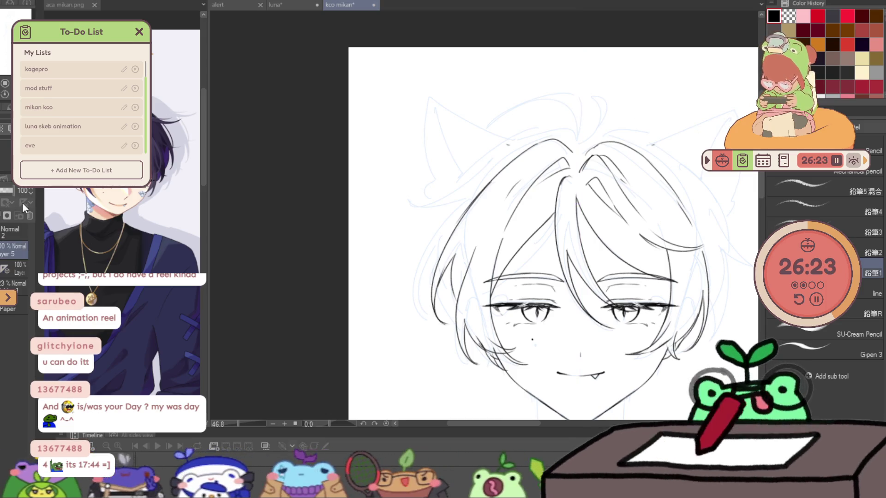
- Ink the left ear's outer edge, inner line and fur strokes, then the right ear's long outer edge
mouse_move(509, 145)
left_mouse_down()
mouse_move(435, 98)
mouse_move(427, 172)
mouse_move(436, 202)
left_mouse_up()
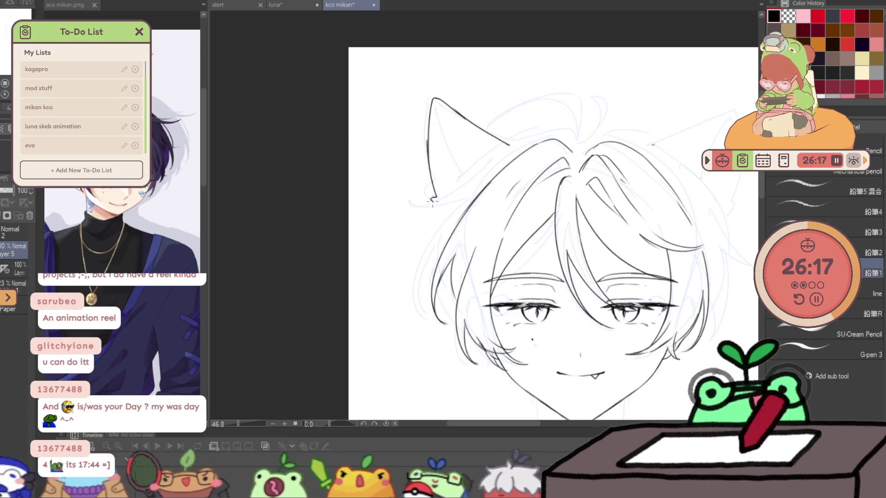
left_click_drag(447, 124, 468, 170)
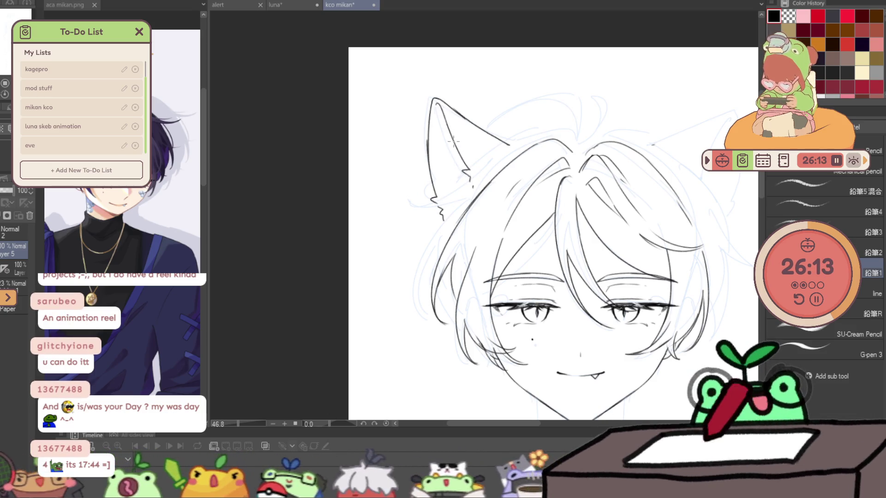
left_click_drag(436, 153, 444, 160)
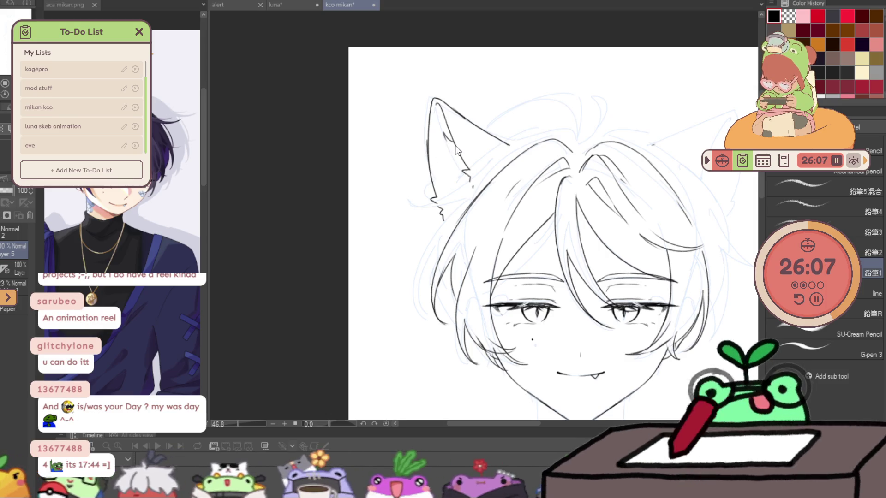
left_click_drag(438, 166, 439, 211)
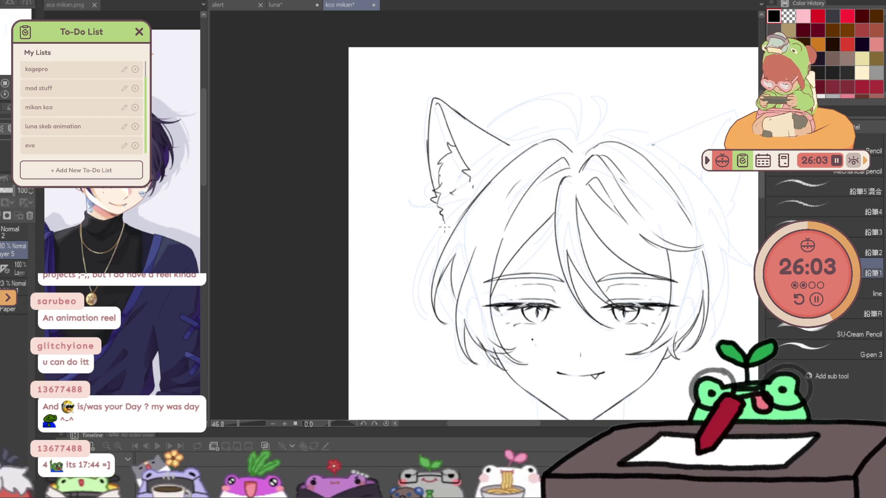
mouse_move(672, 150)
left_mouse_down()
mouse_move(607, 145)
mouse_move(689, 128)
mouse_move(697, 135)
mouse_move(650, 221)
left_mouse_up()
key("ctrl+z")
- Add fur strokes inside the right ear and the first curved strands atop the head
left_click_drag(677, 153, 641, 200)
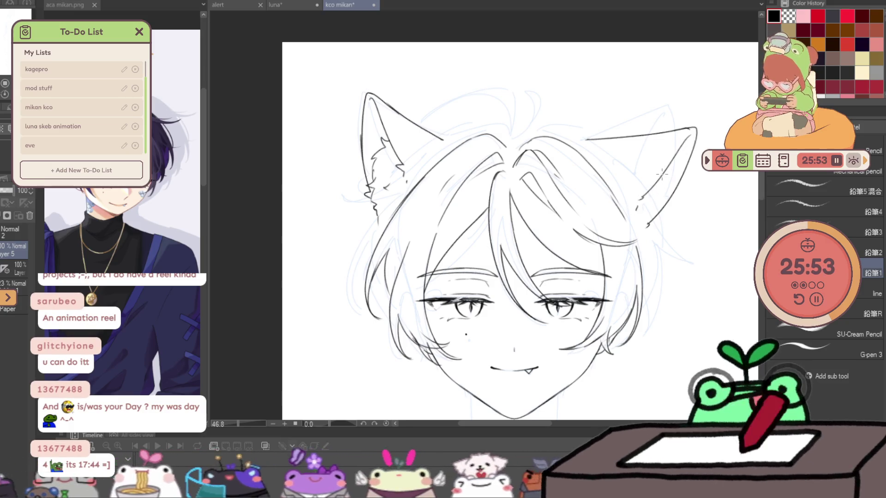
left_click_drag(669, 168, 665, 216)
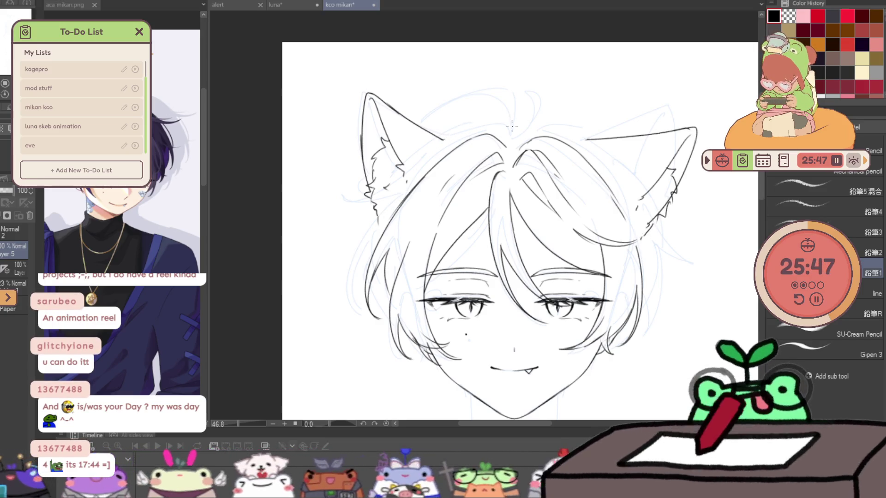
mouse_move(511, 133)
left_mouse_down()
mouse_move(470, 95)
mouse_move(423, 148)
left_mouse_up()
left_click_drag(454, 99, 516, 92)
- Redraw a taller hair curve and a rising strand on the crown, then shift toward the neck
key("ctrl+z")
left_click_drag(423, 144, 499, 79)
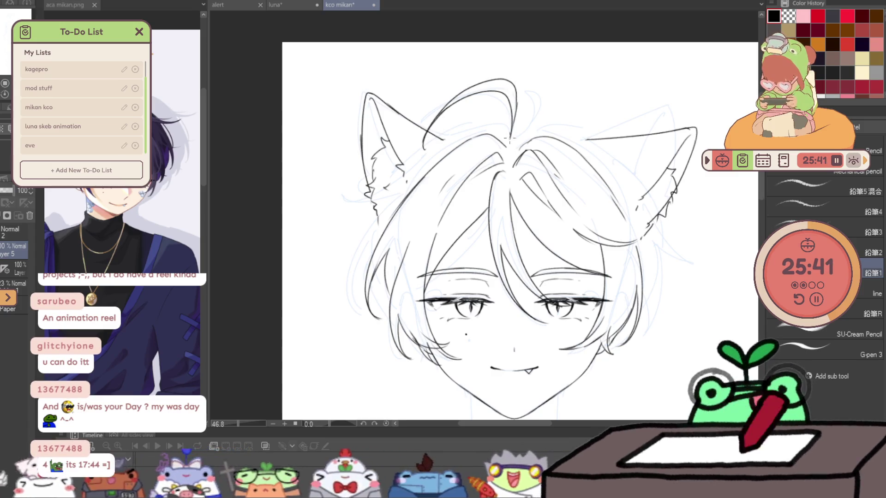
mouse_move(511, 142)
left_mouse_down()
mouse_move(533, 97)
mouse_move(552, 94)
left_mouse_up()
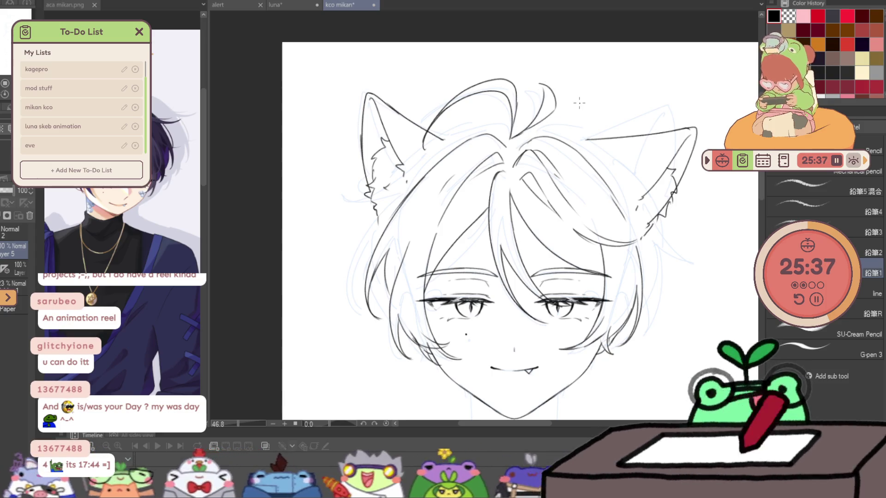
mouse_move(625, 313)
left_mouse_down()
mouse_move(641, 297)
mouse_move(635, 247)
mouse_move(612, 227)
left_mouse_up()
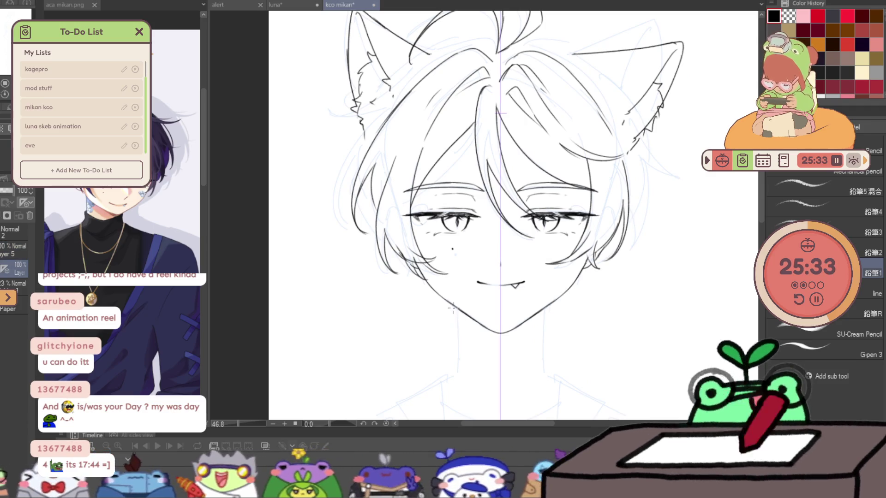
- Draw two neck lines below the chin and erase their lower ends
left_click_drag(457, 307, 455, 346)
left_click_drag(544, 309, 545, 350)
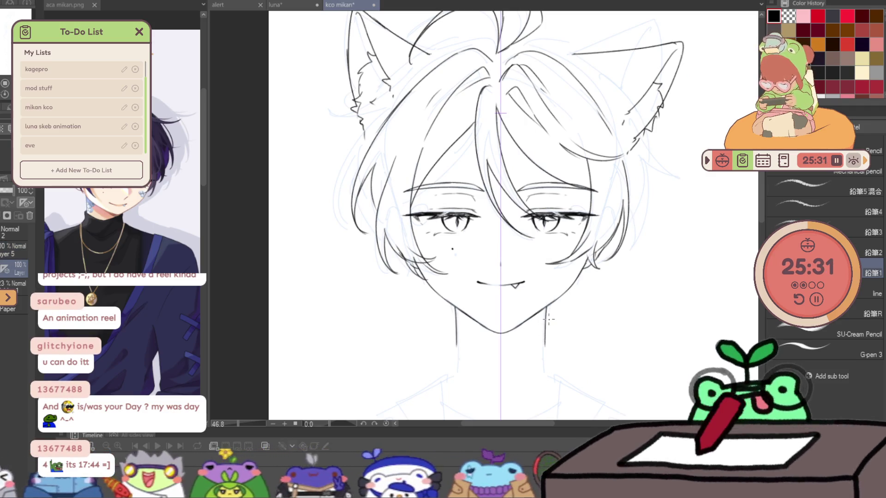
key("ctrl+y")
key("ctrl+y")
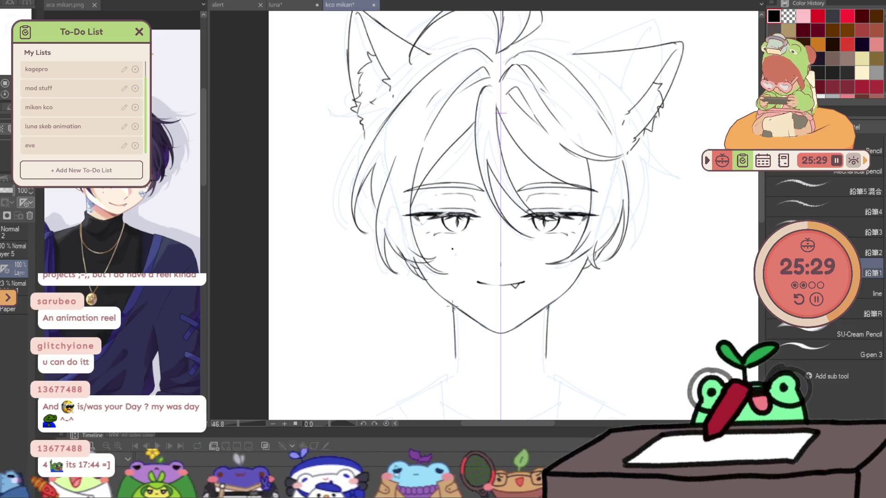
key("ctrl+y")
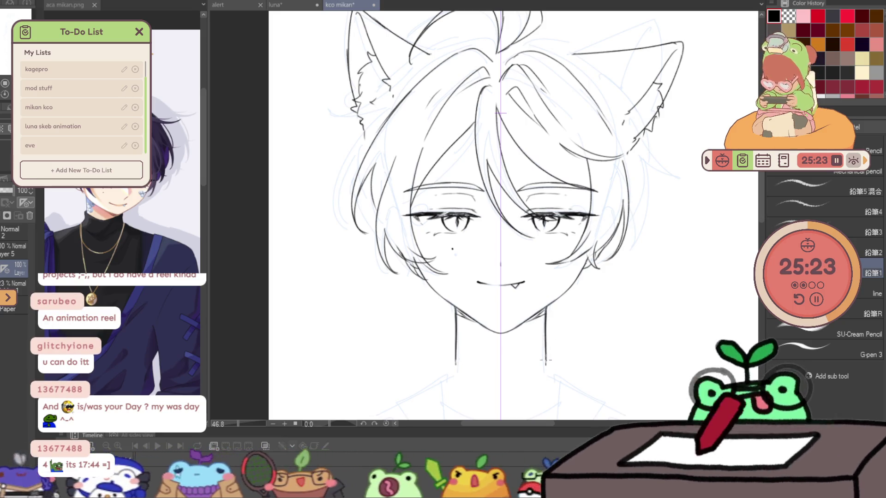
left_click_drag(545, 310, 545, 369)
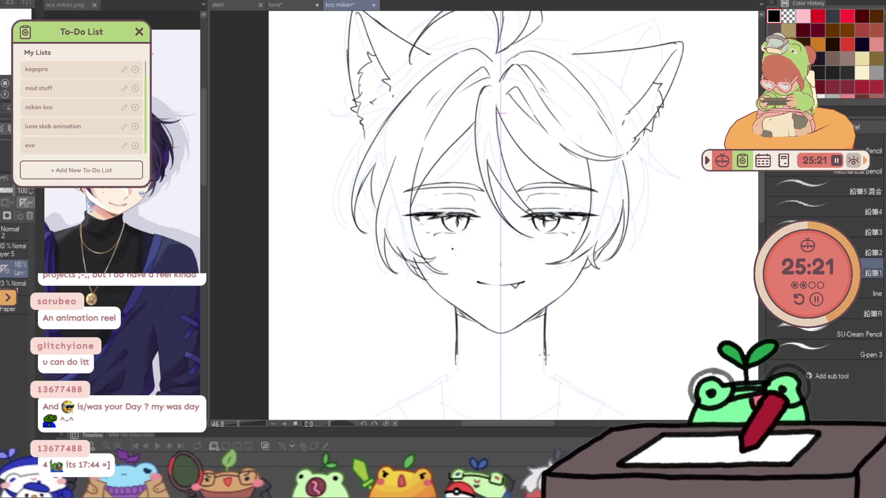
key("e")
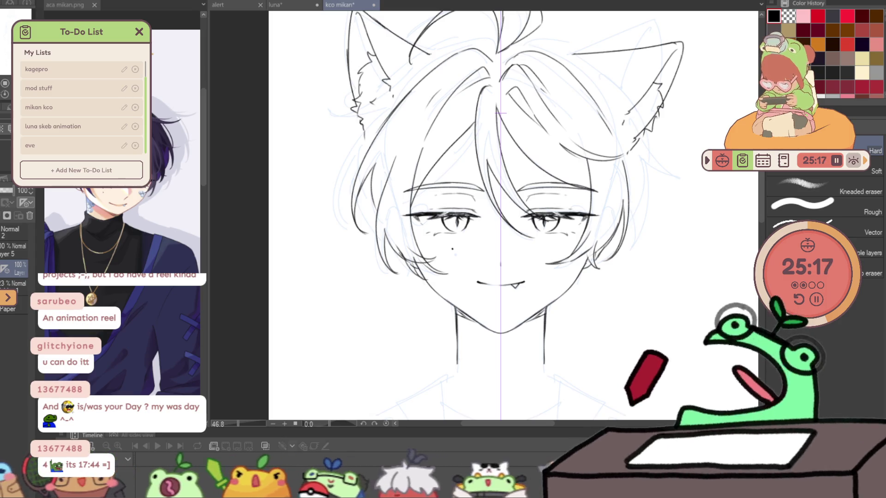
left_click_drag(540, 342, 457, 347)
key("p")
- Redraw the neck lines at a shorter length after undoing the overlong versions
left_click_drag(455, 316, 457, 357)
left_click_drag(545, 317, 544, 356)
key("ctrl+z")
key("ctrl+z")
left_click_drag(456, 312, 457, 323)
mouse_move(546, 310)
left_mouse_down()
mouse_move(533, 372)
mouse_move(566, 314)
left_mouse_up()
key("p")
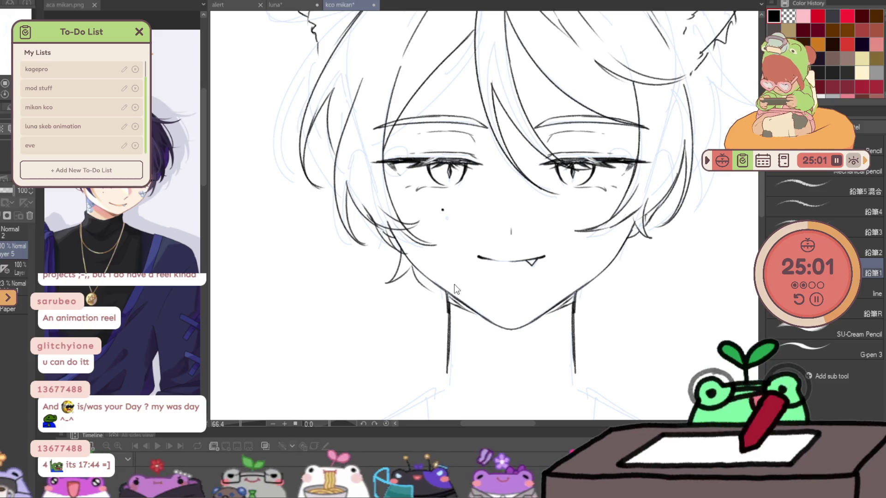
mouse_move(485, 202)
left_mouse_down()
mouse_move(514, 324)
mouse_move(521, 438)
left_mouse_up()
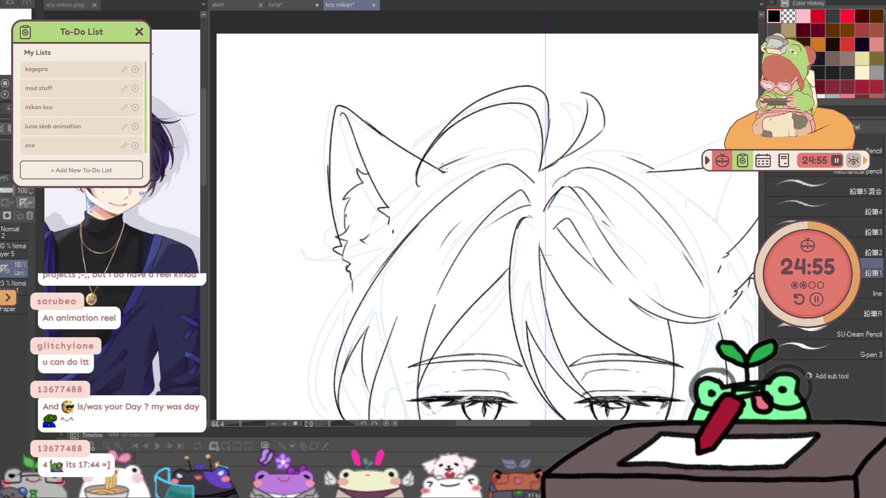
- Darken the top hairline and trim a short strand with transparent colour
mouse_move(439, 169)
left_mouse_down()
mouse_move(511, 149)
mouse_move(554, 158)
left_mouse_up()
scroll(549, 154, "down", 2)
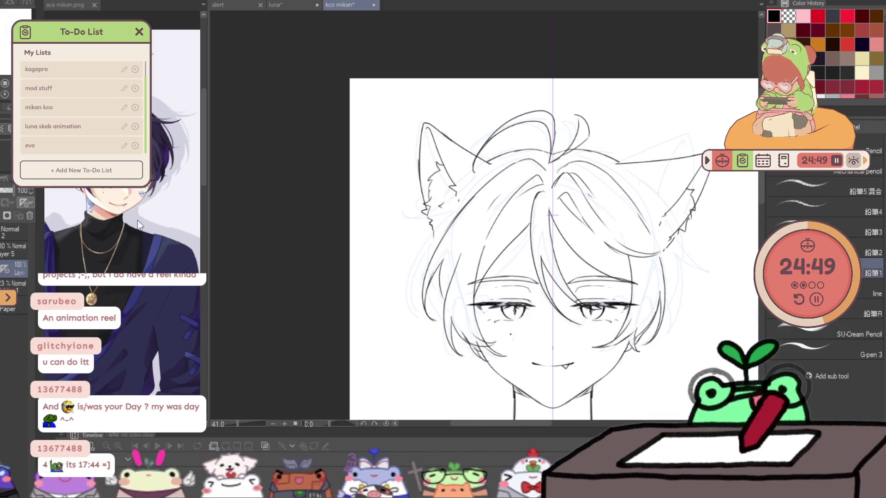
scroll(548, 158, "up", 2)
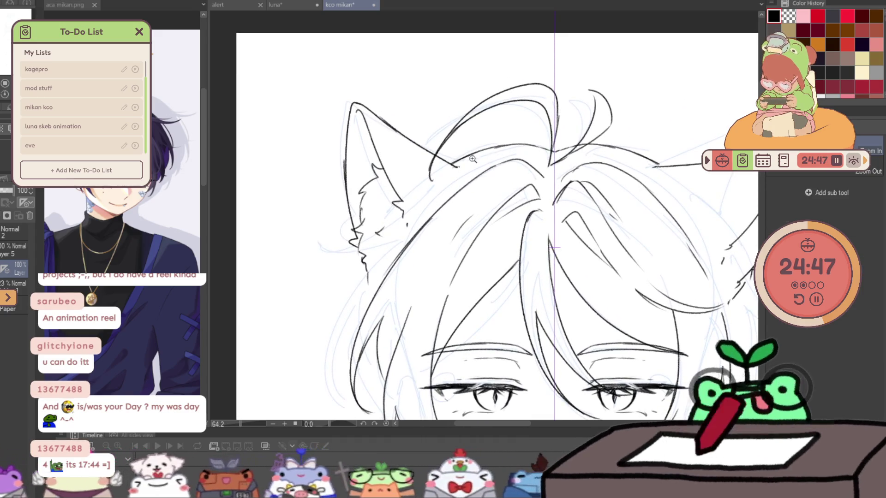
key("p")
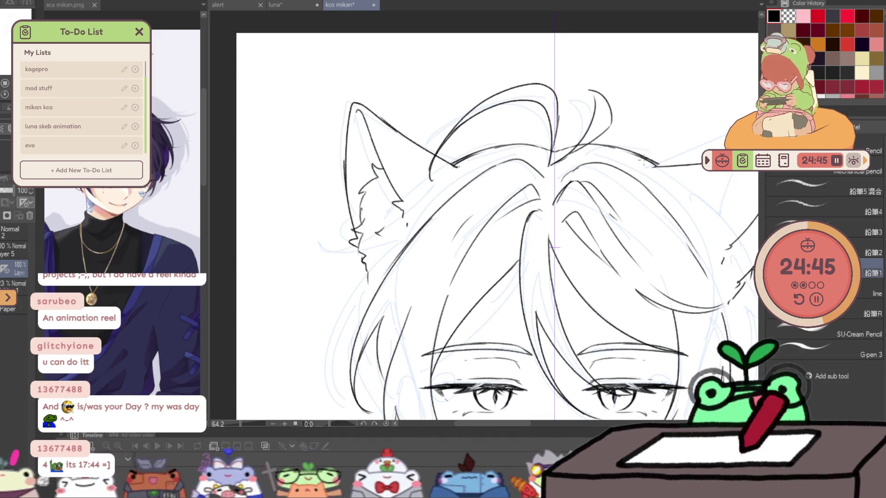
key("c")
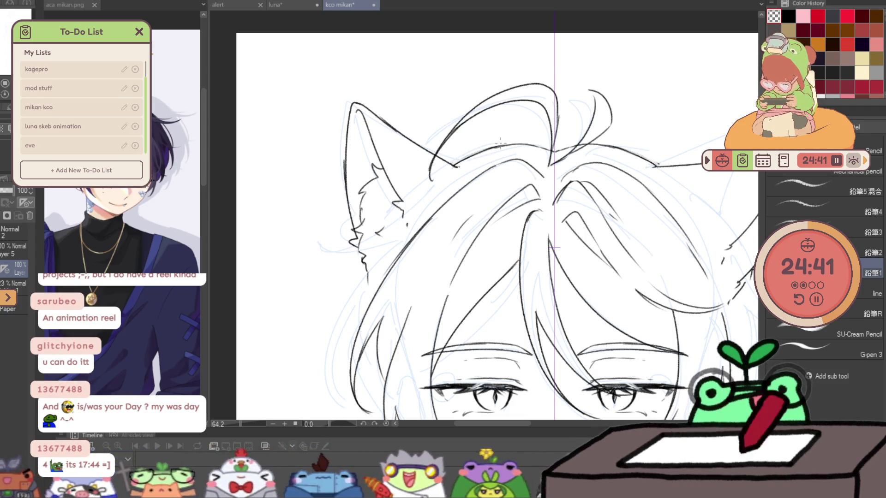
key("c")
left_click_drag(488, 147, 530, 142)
left_click_drag(604, 192, 650, 129)
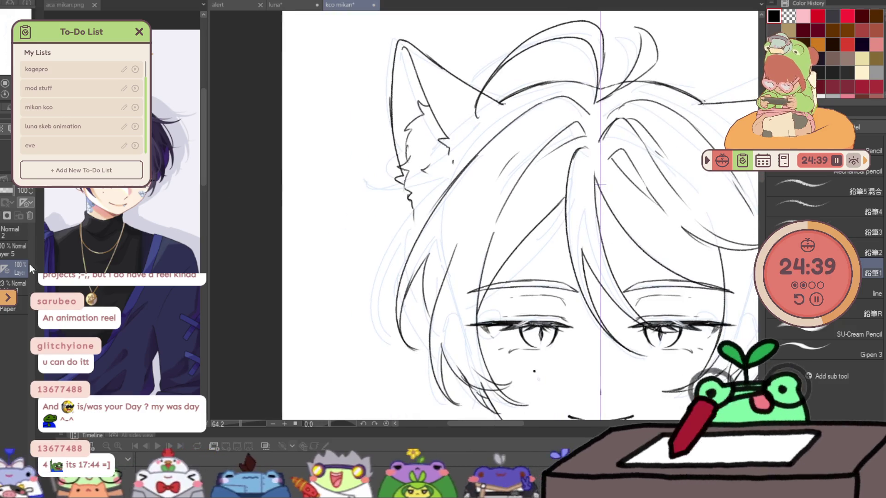
- Draw a loose wisp and several long strands along the left hair edge beside the ear
left_click_drag(407, 195, 352, 201)
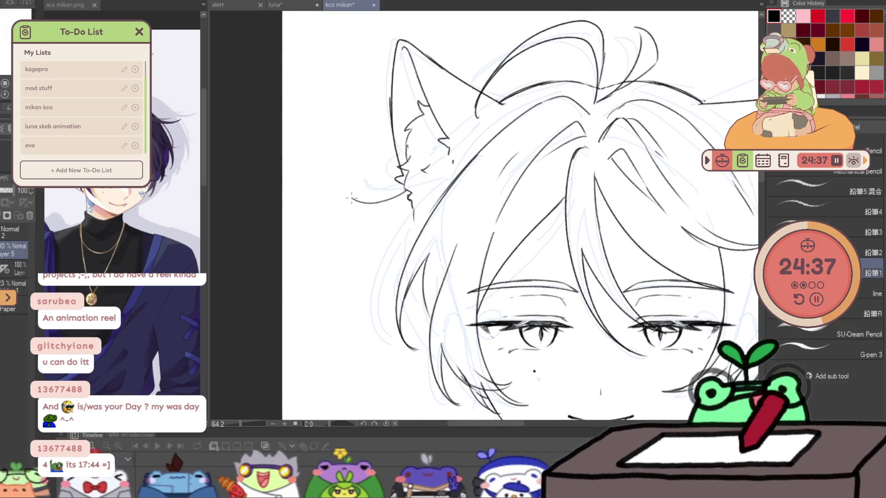
left_click_drag(410, 202, 377, 335)
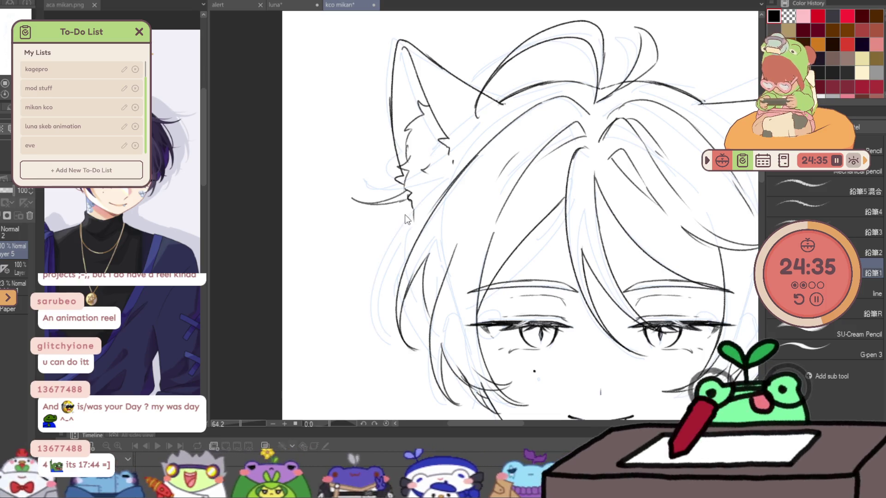
left_click_drag(408, 207, 367, 305)
left_click_drag(402, 232, 372, 308)
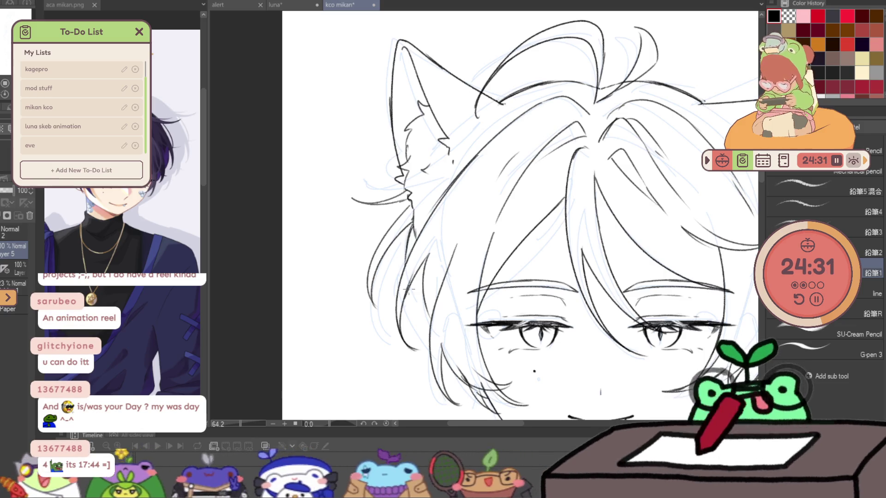
key("ctrl+minus")
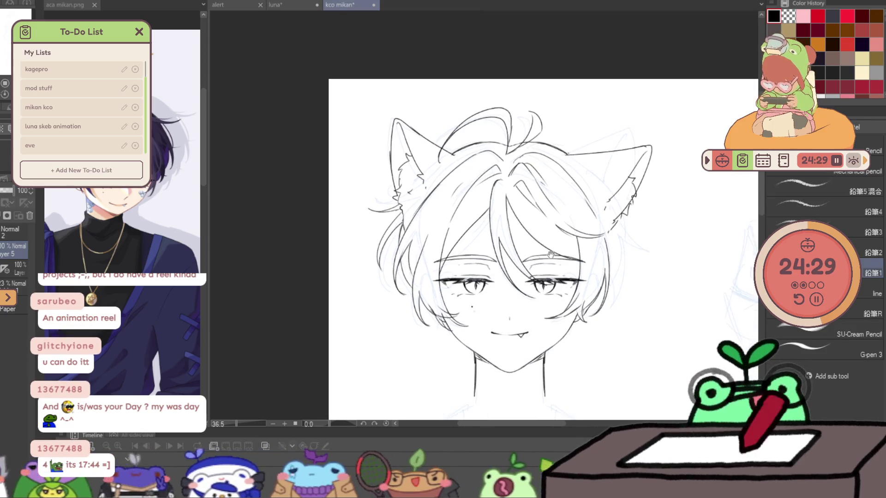
- With the view mirrored, add hair strands along the left side of the head, redoing a stray stroke
key("ctrl+minus")
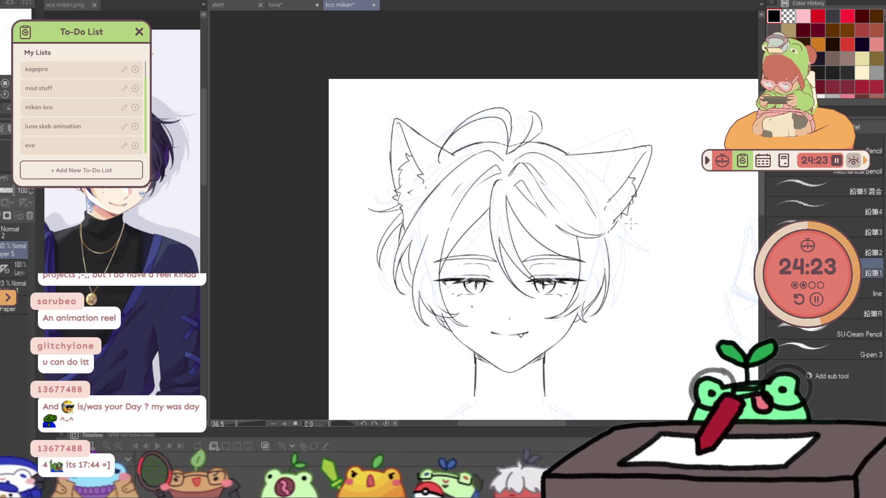
key("h")
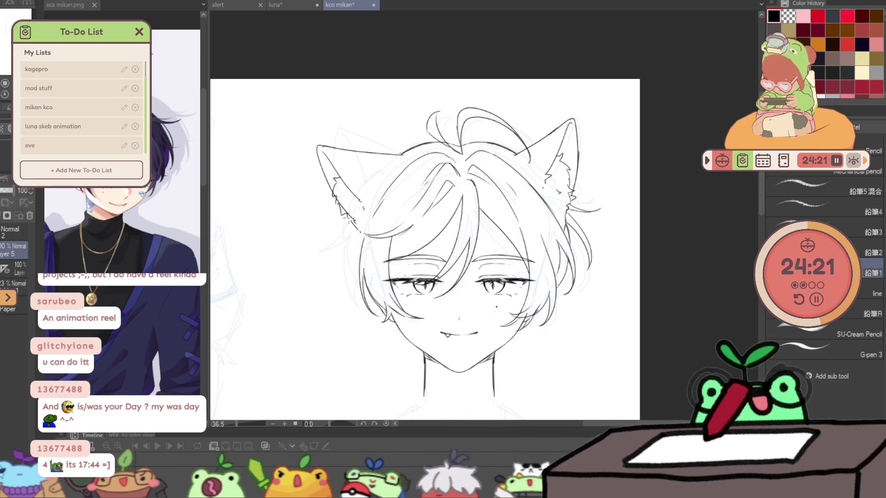
left_click_drag(336, 239, 338, 274)
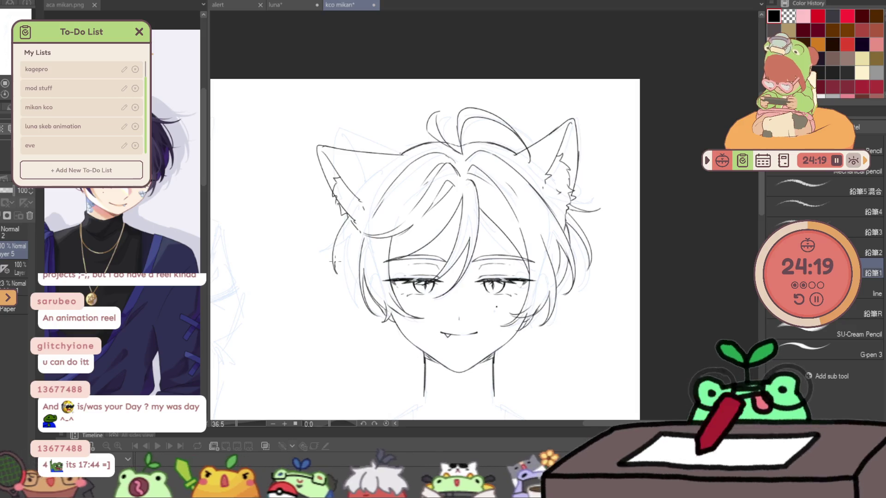
left_click_drag(345, 245, 345, 279)
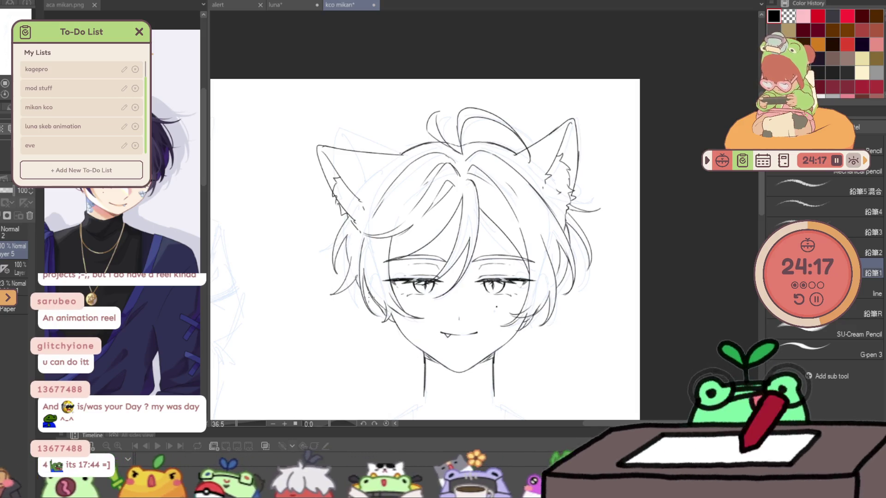
key("ctrl+z")
left_click_drag(351, 256, 332, 300)
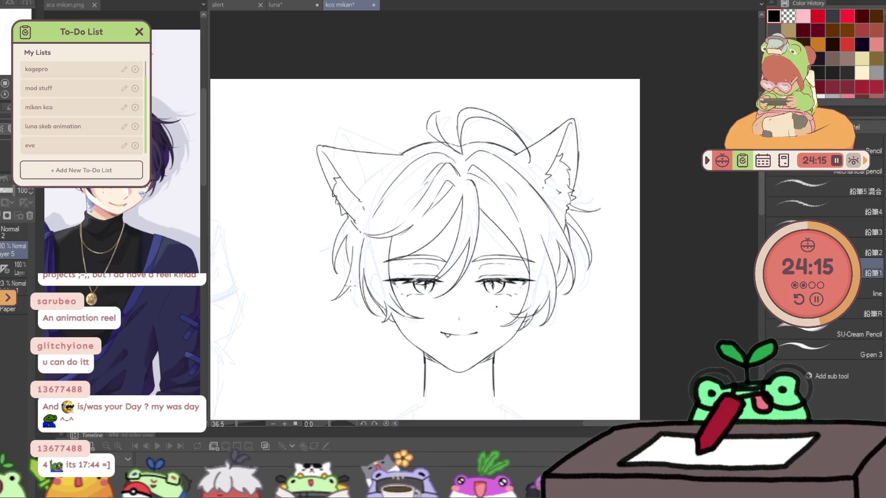
key("h")
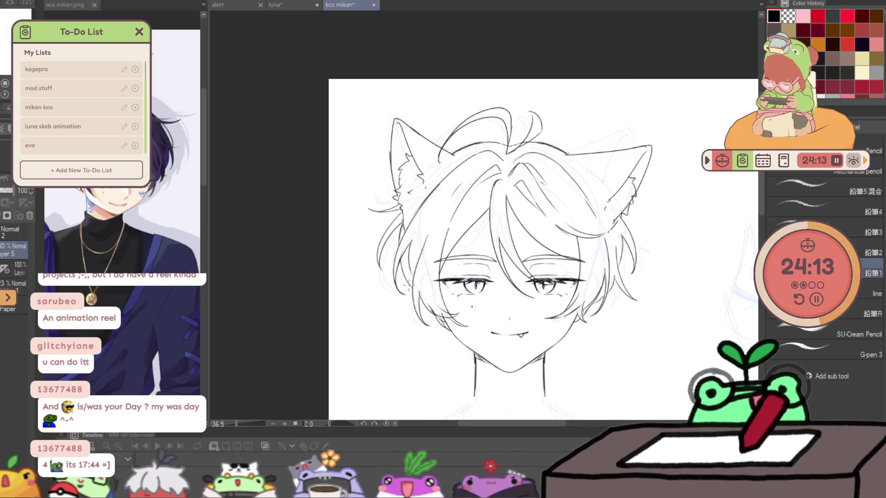
- Flip-check the face, then add short blush hatch strokes under the right eye with the pencil
key("j")
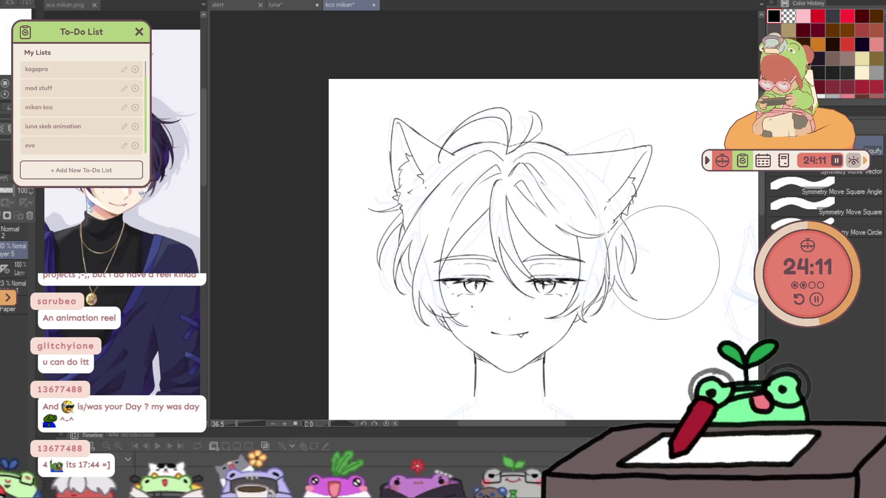
key("h")
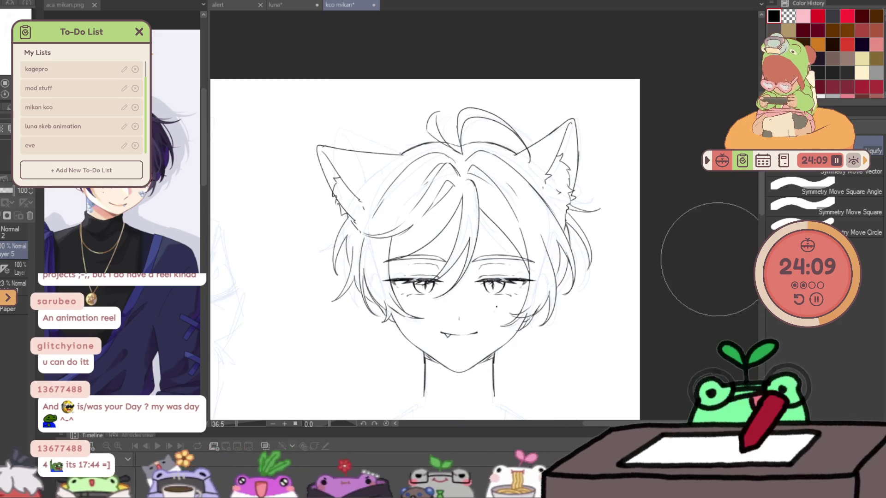
key("h")
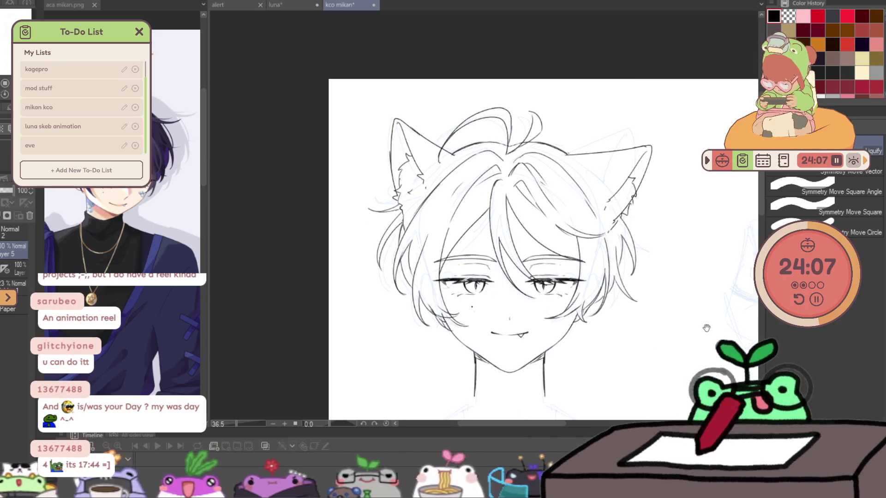
left_click_drag(706, 326, 673, 247)
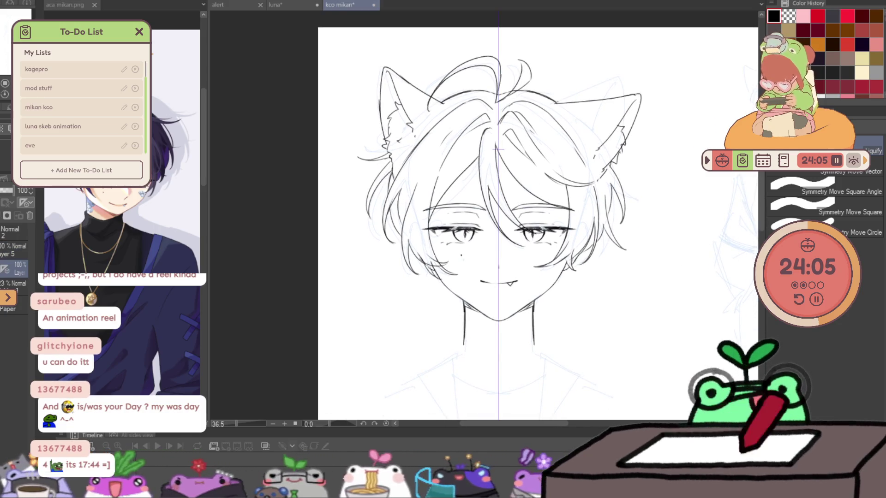
left_click(563, 219)
key("p")
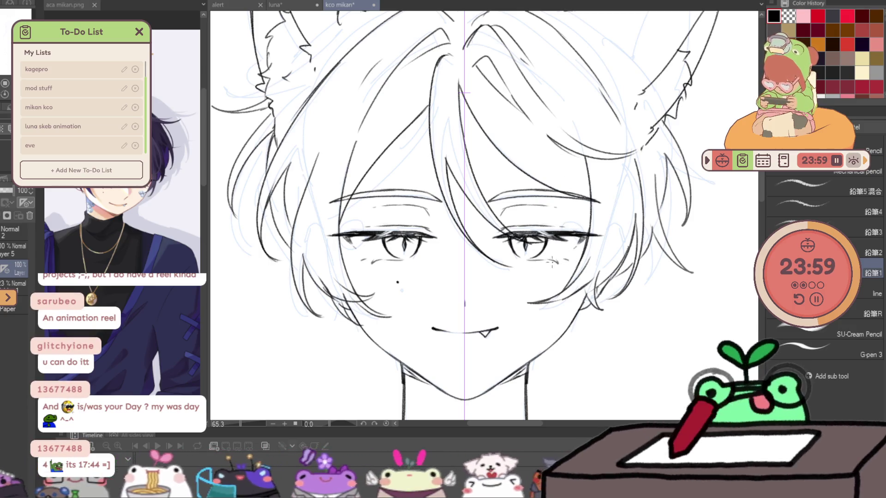
left_click_drag(557, 265, 572, 260)
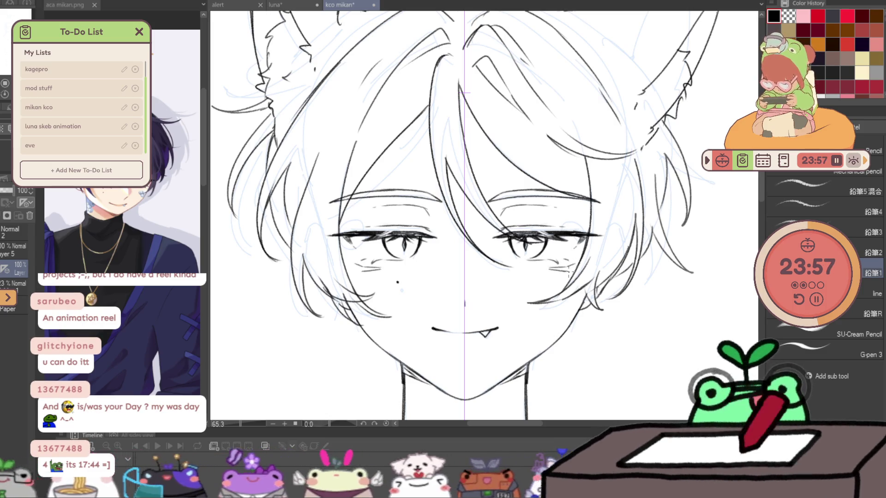
scroll(634, 279, "down", 5)
scroll(612, 277, "up", 3)
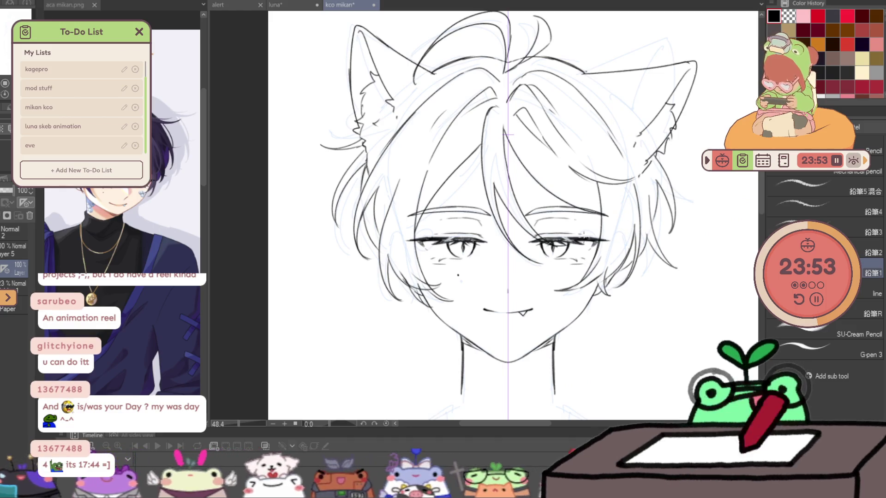
left_click_drag(614, 306, 598, 234)
scroll(599, 234, "down", 1)
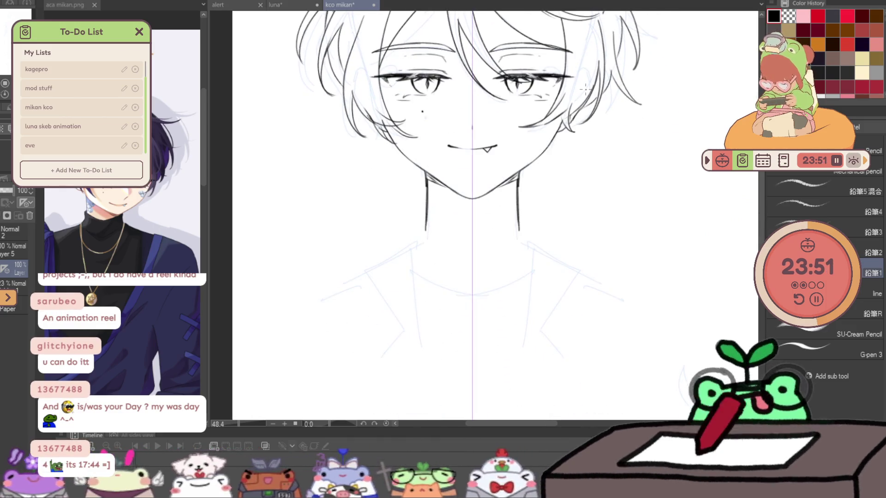
scroll(539, 238, "down", 1)
scroll(554, 242, "down", 2)
scroll(554, 242, "down", 1)
scroll(553, 242, "up", 2)
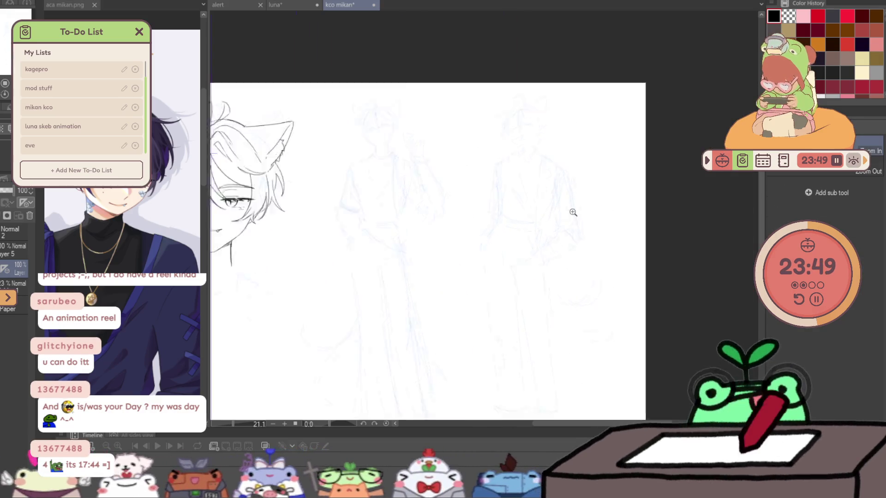
scroll(574, 212, "up", 1)
scroll(600, 207, "down", 3)
scroll(600, 208, "down", 1)
scroll(421, 235, "up", 3)
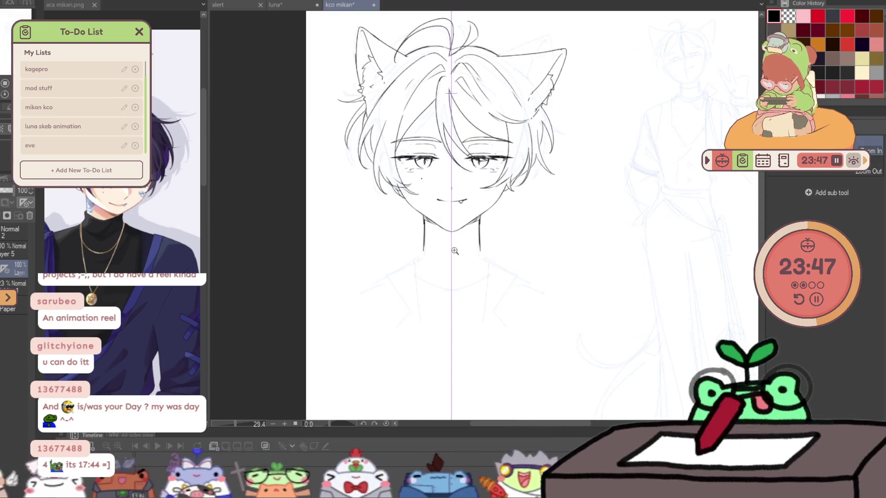
scroll(412, 241, "up", 1)
- Draw mirrored neck lines from the jaw, body lines from the shoulders and collarbone strokes
left_click_drag(408, 247, 391, 343)
left_click_drag(495, 247, 512, 344)
key("ctrl+z")
key("ctrl+z")
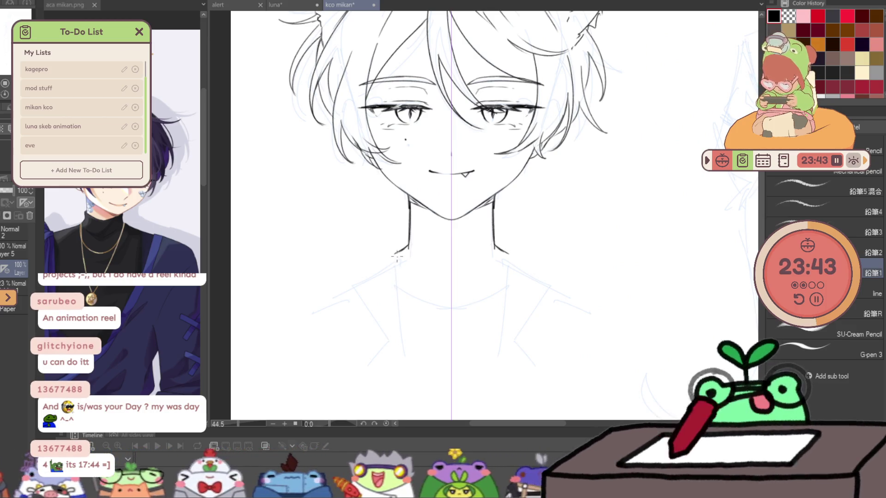
key("ctrl+y")
key("ctrl+y")
key("ctrl+z")
key("ctrl+z")
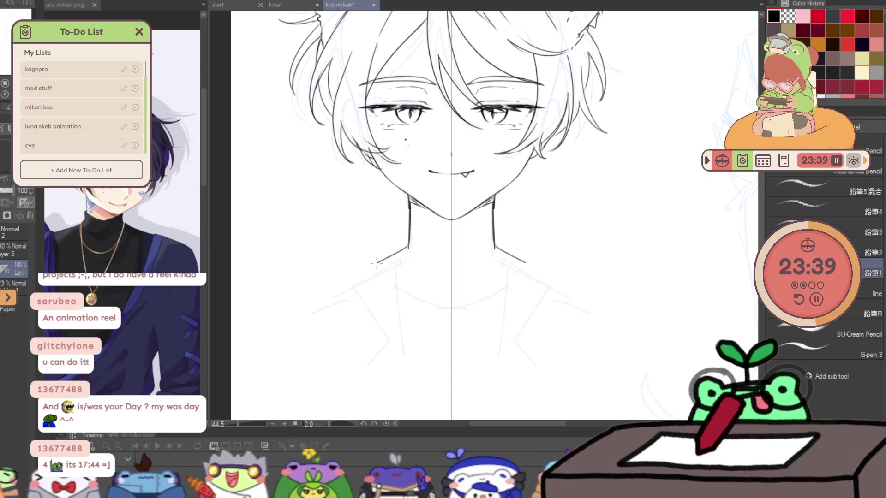
left_click_drag(355, 271, 354, 398)
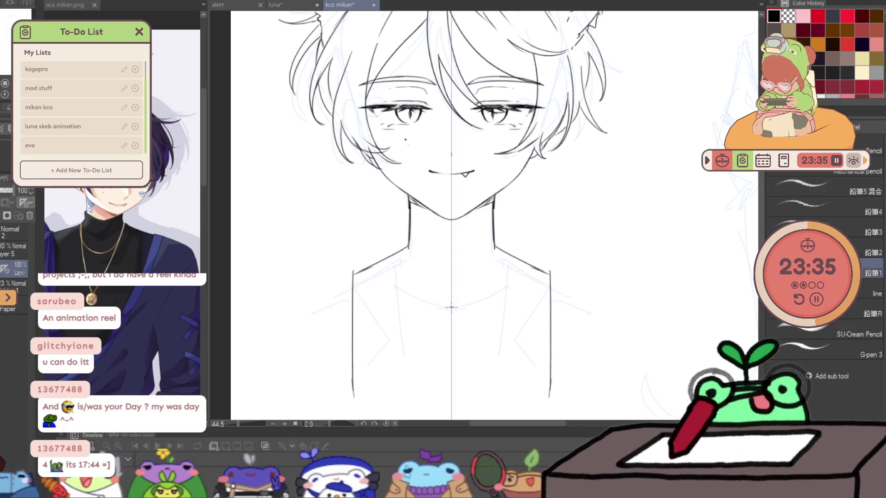
left_click_drag(515, 294, 537, 293)
scroll(584, 268, "down", 1)
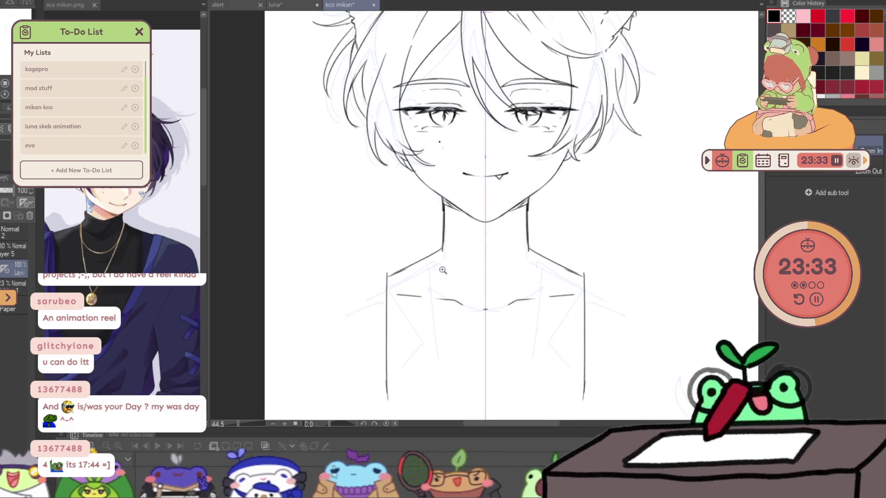
scroll(583, 267, "down", 1)
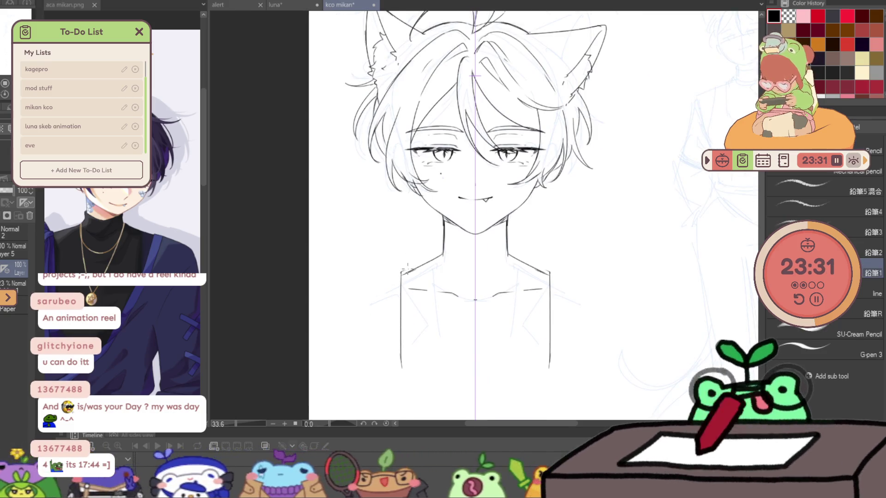
- Draw longer mirrored shoulder lines and a V-shaped collar line with a short stroke below it
left_click_drag(385, 274, 352, 368)
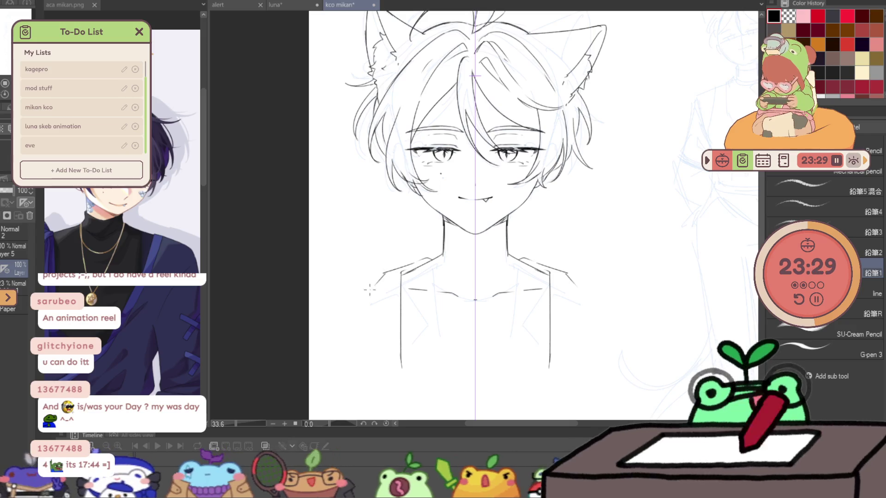
key("ctrl+z")
left_click_drag(374, 292, 335, 362)
left_click_drag(369, 287, 323, 310)
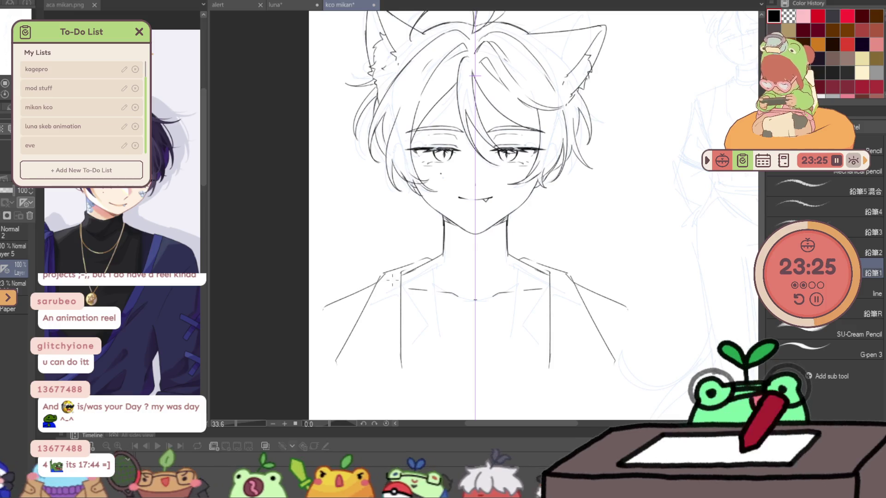
left_click_drag(402, 304, 466, 326)
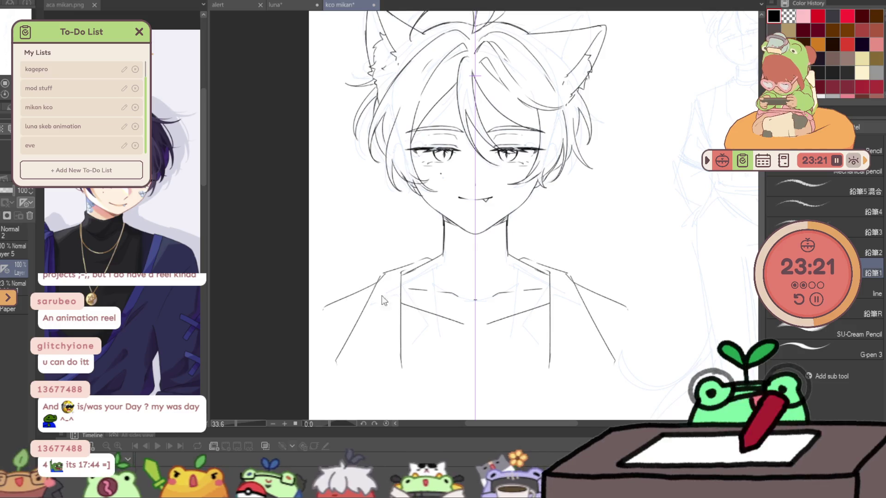
key("ctrl+z")
mouse_move(399, 303)
left_mouse_down()
mouse_move(481, 330)
mouse_move(535, 330)
left_mouse_up()
left_click_drag(424, 327, 477, 343)
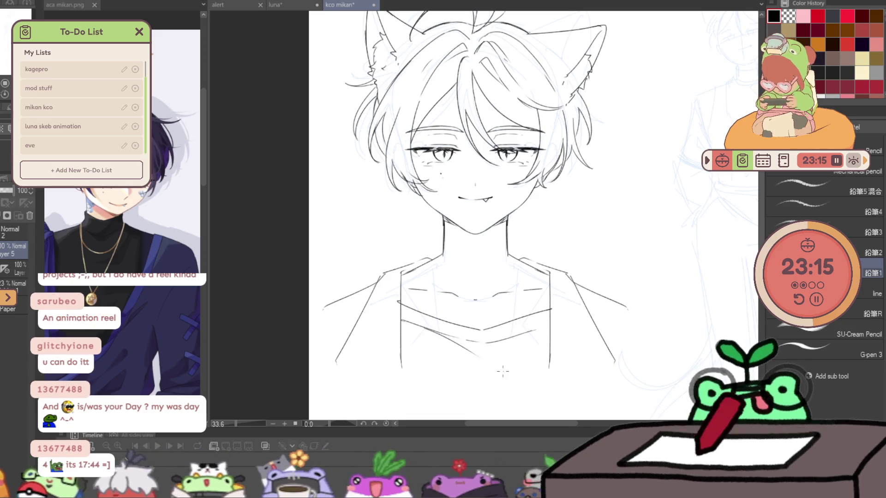
- Redo the shirt area with a V-shaped neckline and a lower neckline stroke beneath the collar
mouse_move(550, 357)
left_mouse_down()
mouse_move(577, 247)
mouse_move(362, 301)
mouse_move(405, 284)
mouse_move(534, 274)
left_mouse_up()
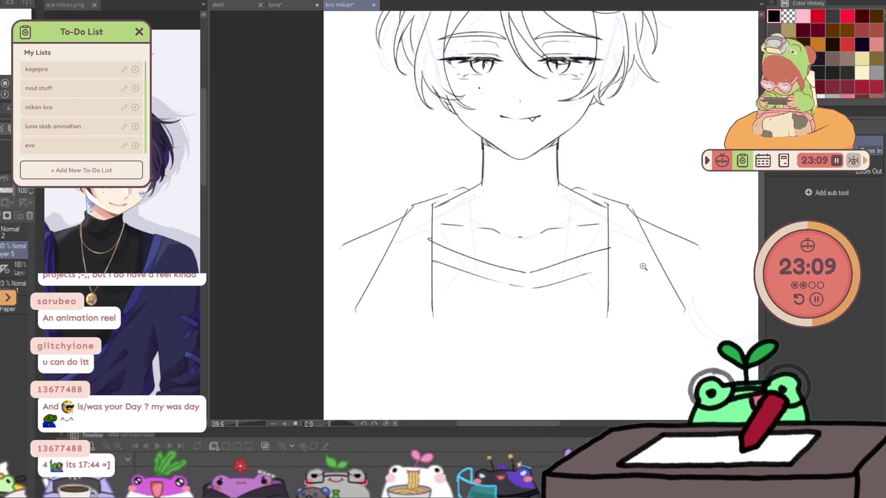
key("ctrl+z")
key("ctrl+z")
key("ctrl+z")
key("ctrl+z")
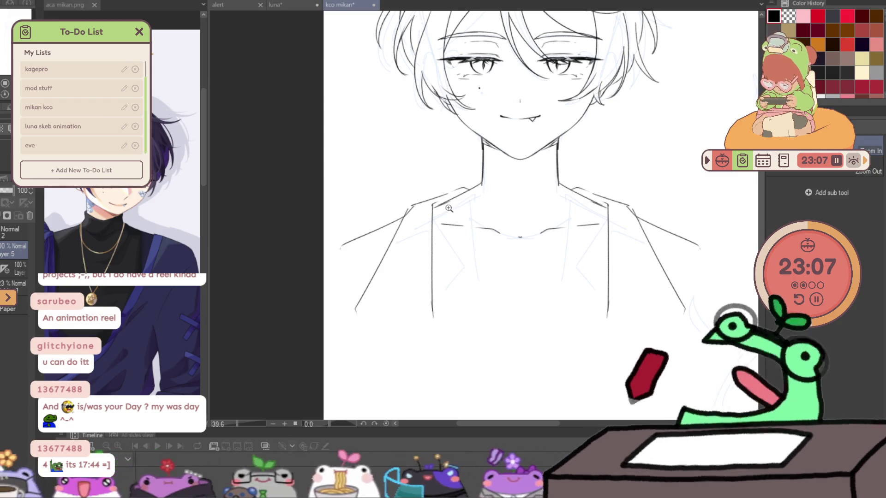
key("p")
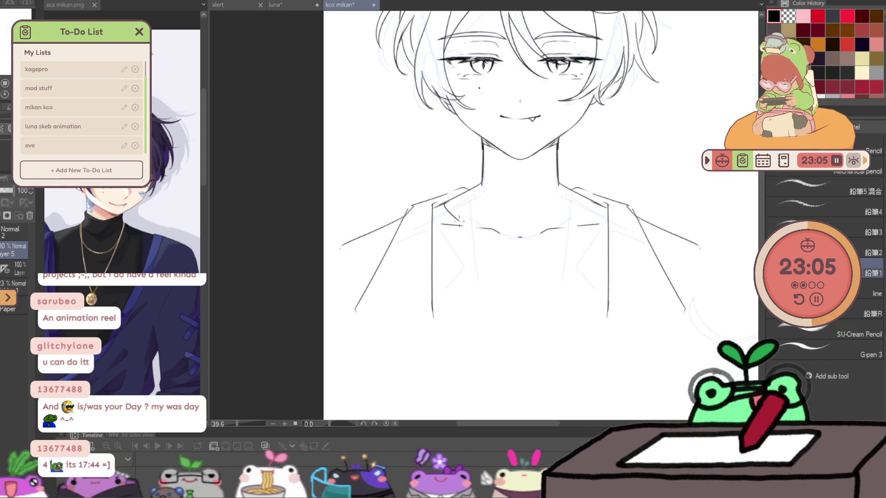
left_click_drag(446, 206, 531, 264)
key("ctrl+z")
left_click_drag(448, 201, 600, 216)
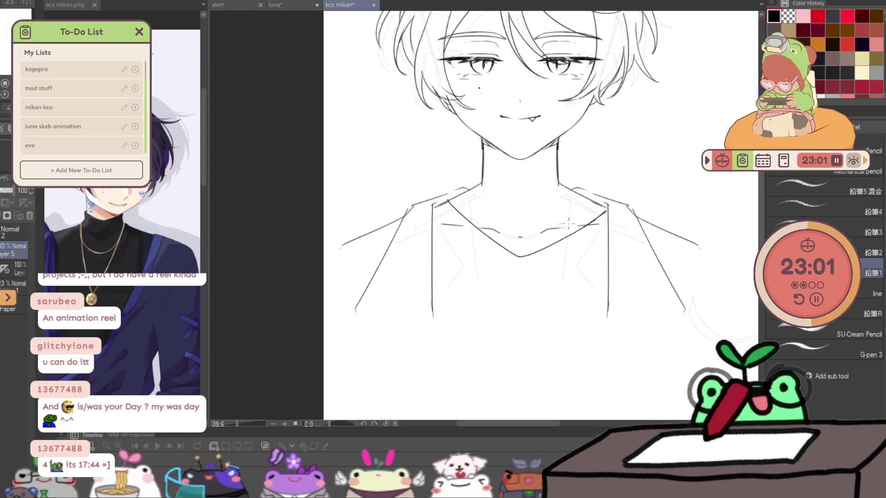
key("ctrl+0")
scroll(625, 236, "up", 3)
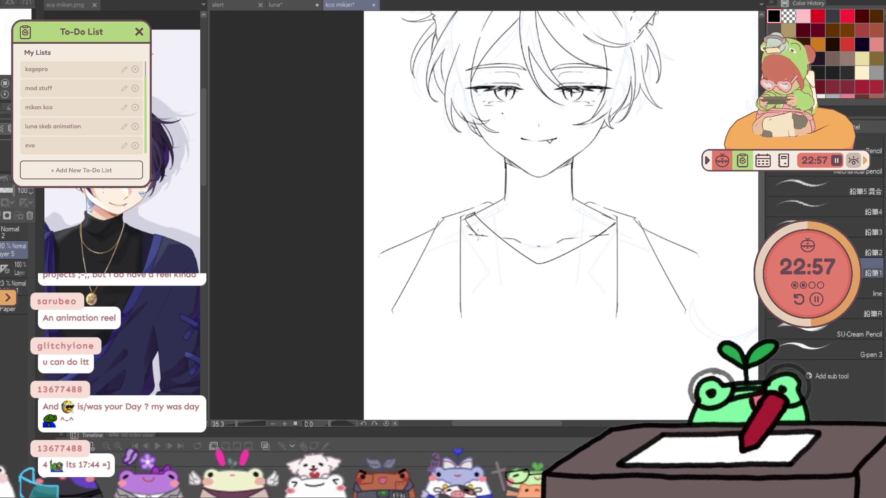
left_click_drag(478, 235, 578, 260)
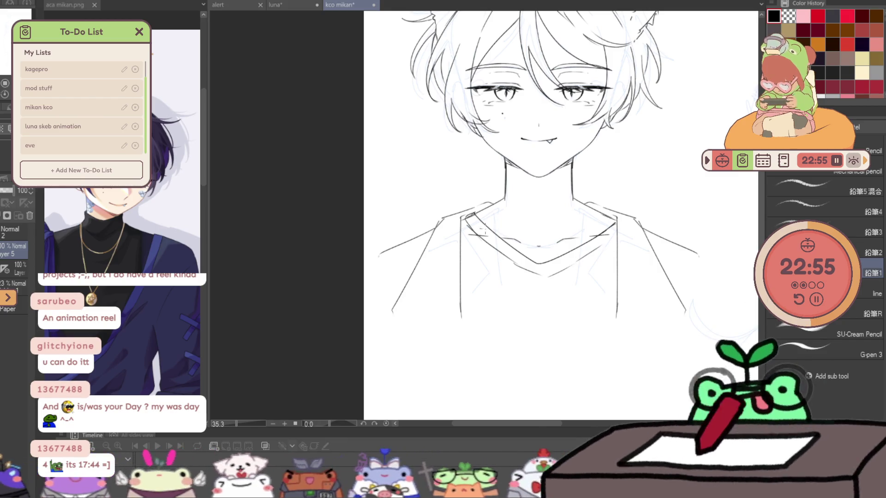
key("e")
left_click(19, 262)
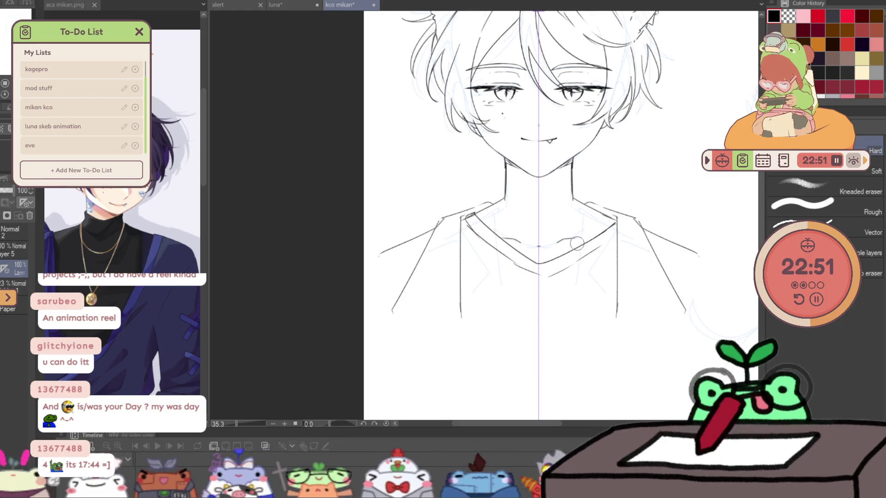
- Try extending the neck lines down the shirt, then undo them while keeping the arm lines
key("alt+]")
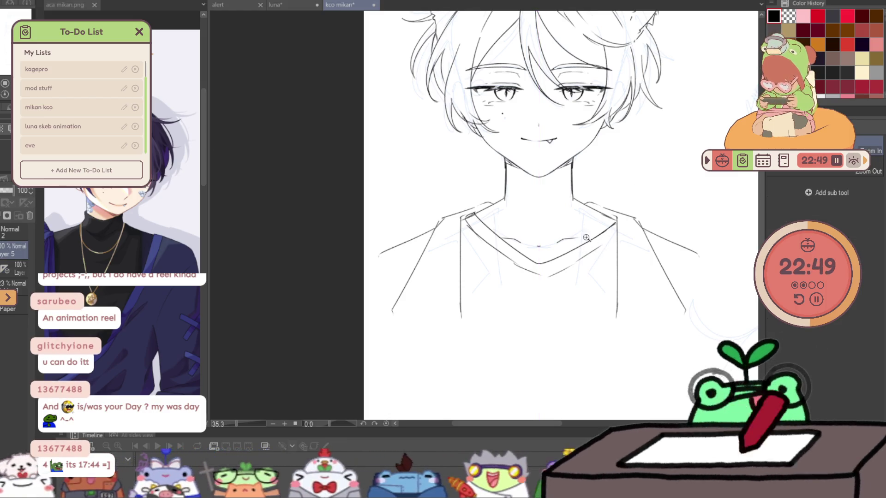
left_click(615, 237, "alt")
left_click(615, 237)
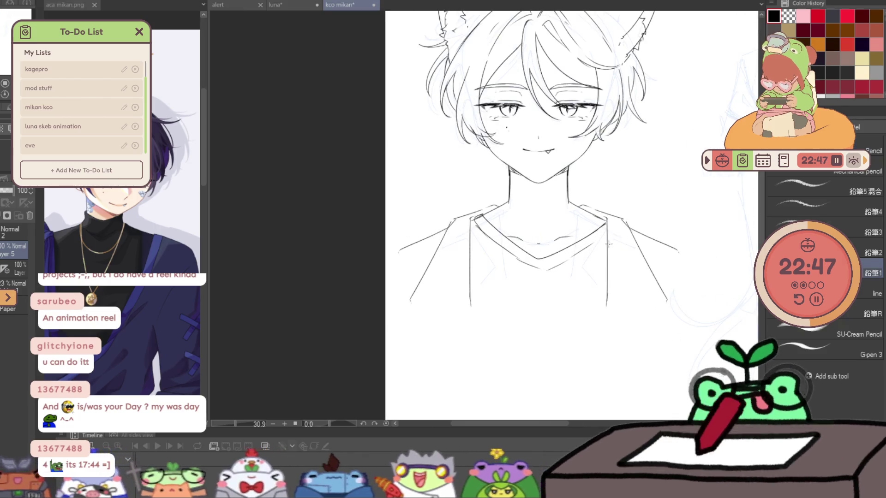
key("alt+[")
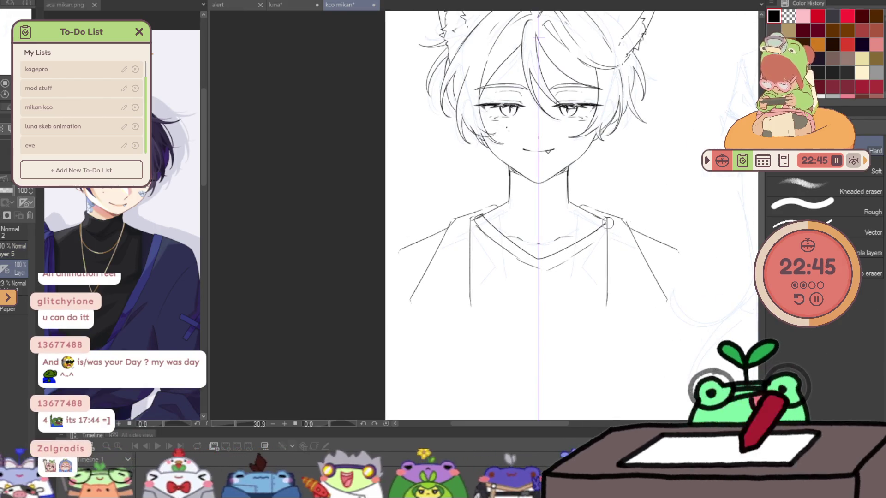
key("p")
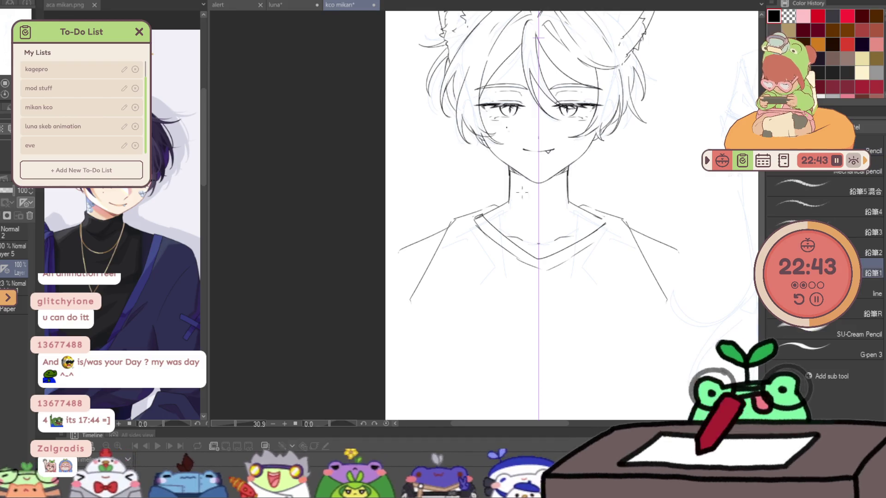
left_click_drag(478, 263, 478, 305)
left_click_drag(599, 260, 599, 305)
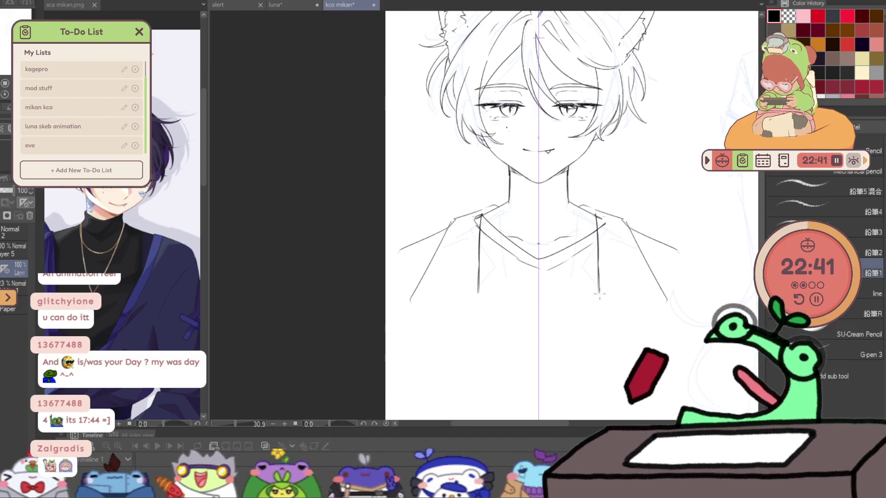
key("ctrl+z")
key("ctrl+z")
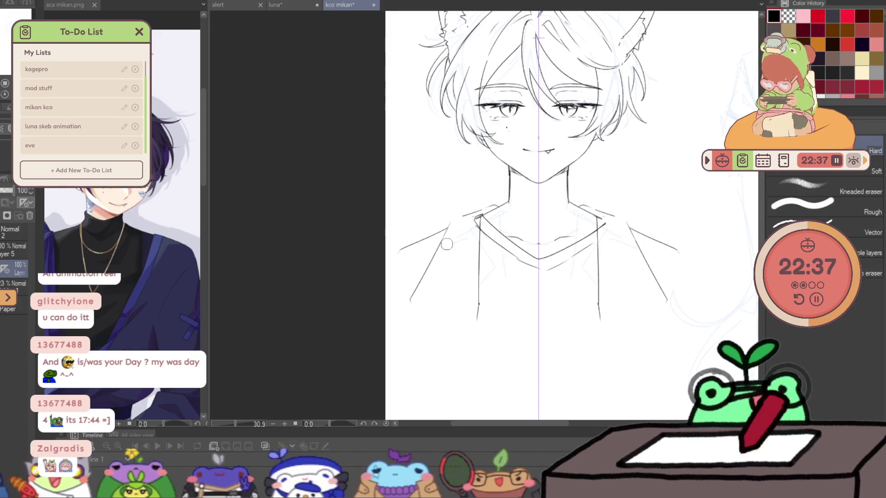
key("ctrl+z")
key("ctrl+z")
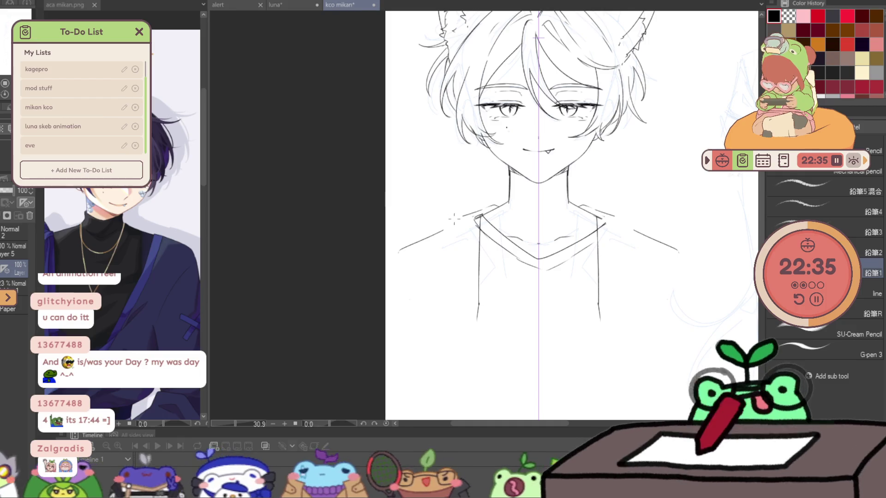
key("ctrl+y")
key("ctrl+y")
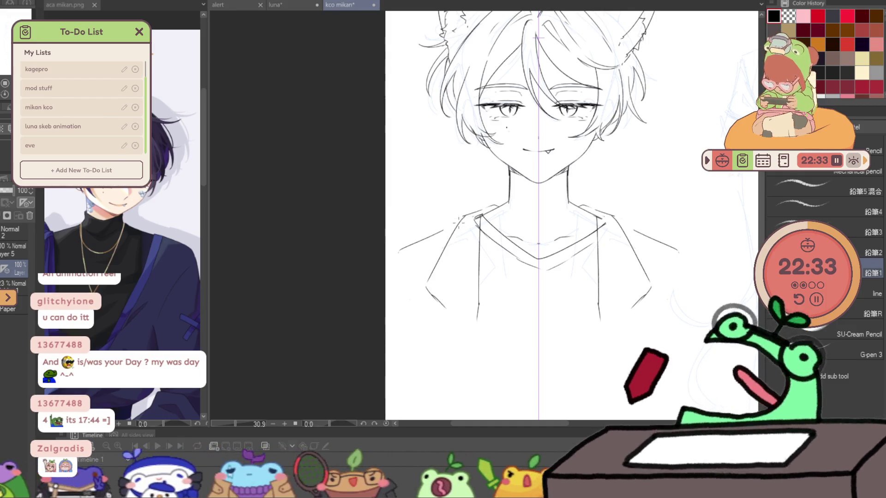
- Extend the left shoulder line downward and draw diagonal fold lines across the shirt
left_click_drag(418, 247, 396, 260)
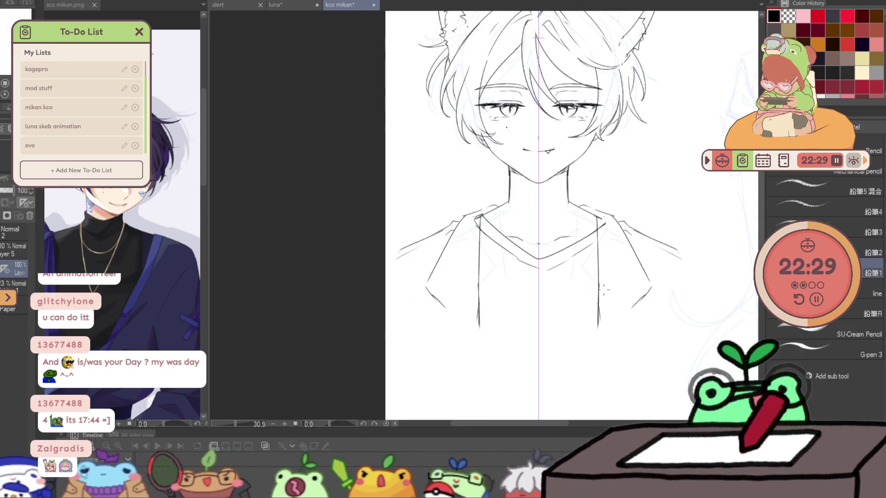
left_click_drag(544, 274, 495, 291)
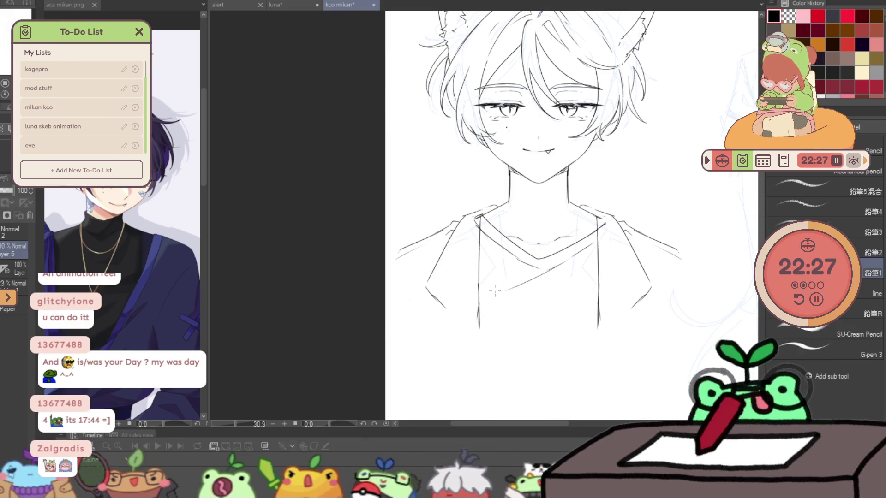
left_click_drag(579, 276, 540, 305)
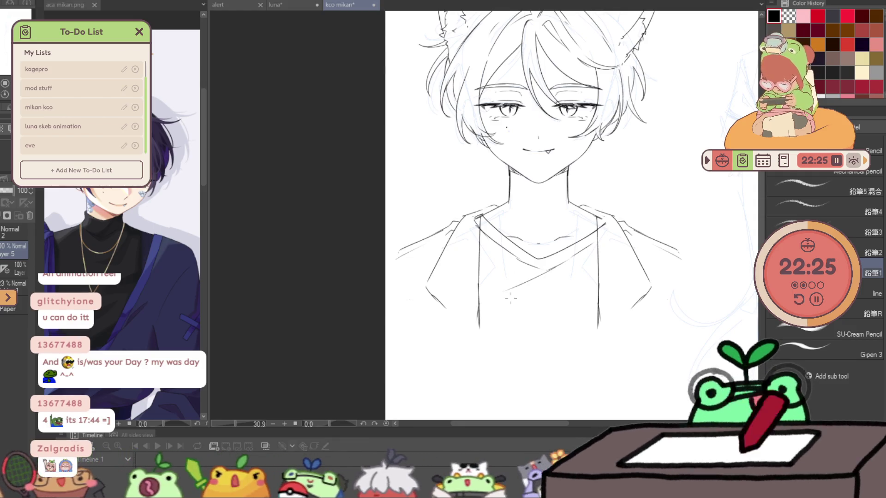
left_click_drag(570, 278, 445, 375)
left_click_drag(386, 381, 606, 328)
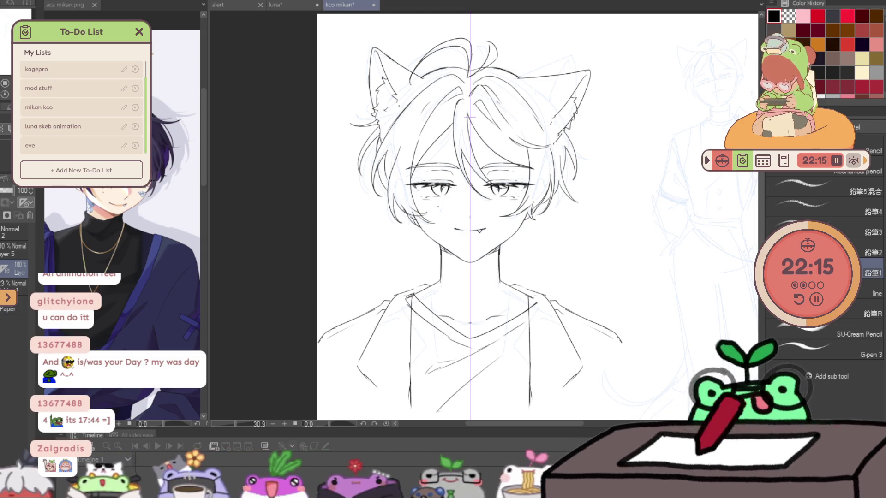
- On a new layer, draw the first raised finger's outline and start the second finger
key("ctrl+shift+n")
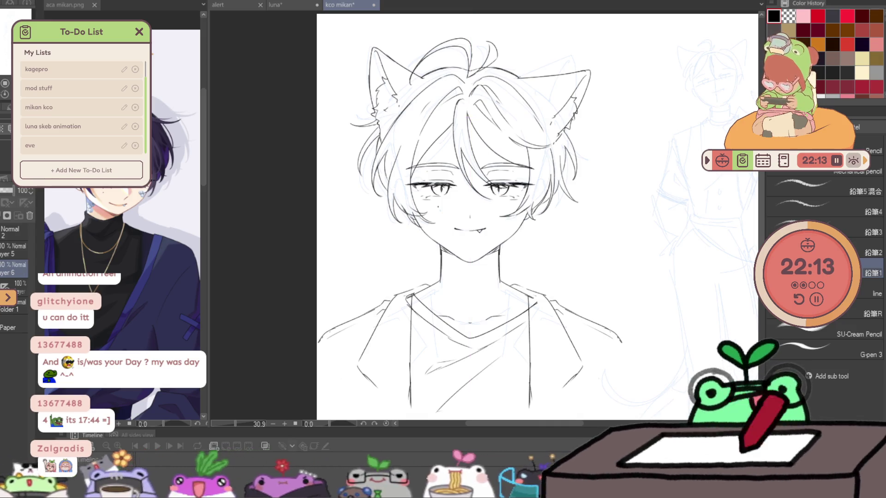
left_click(547, 280)
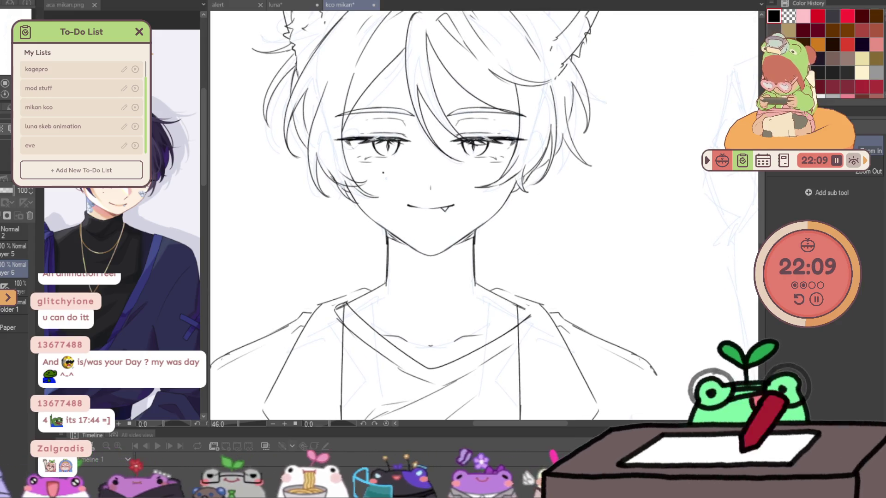
key("p")
left_click_drag(553, 284, 555, 214)
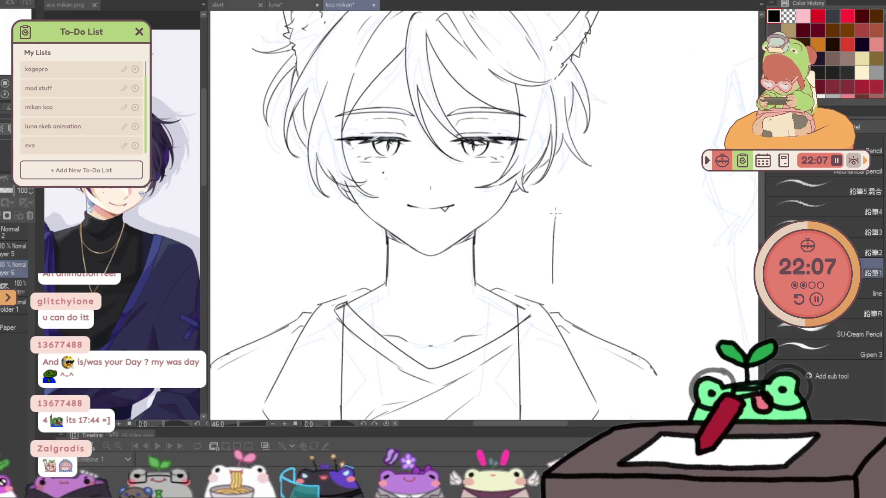
key("ctrl+z")
left_click_drag(552, 283, 575, 179)
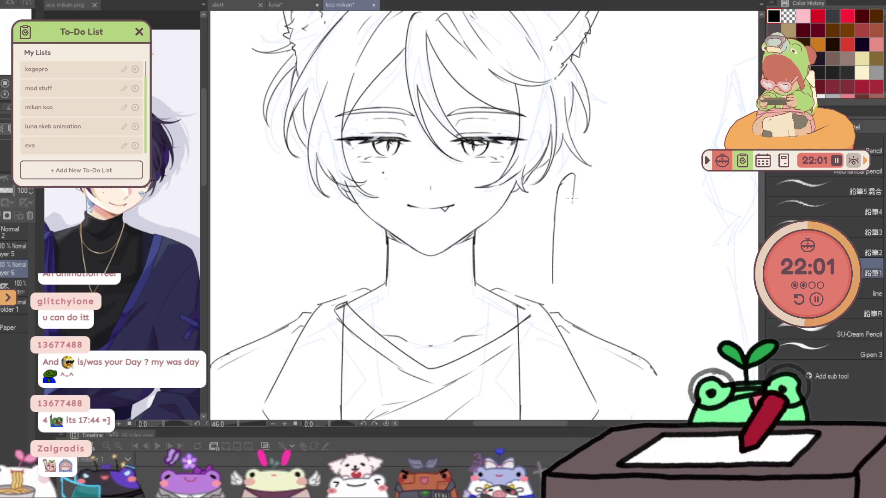
left_click_drag(569, 174, 572, 281)
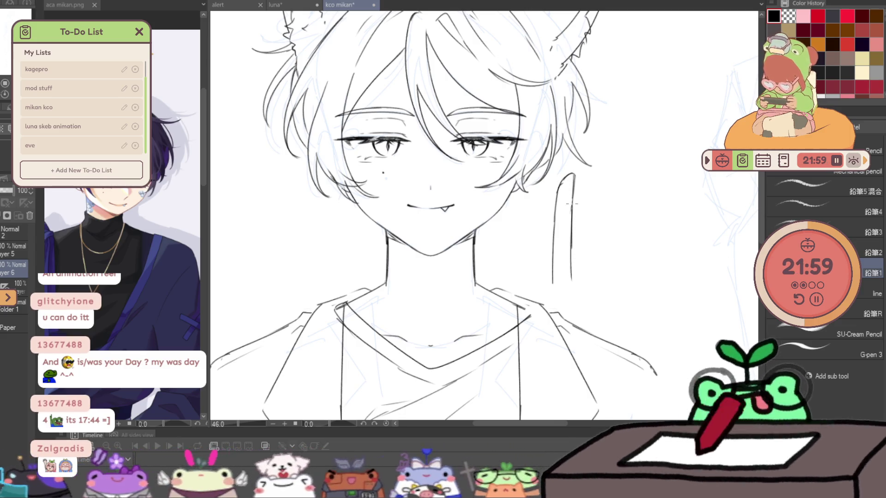
left_click_drag(575, 196, 578, 284)
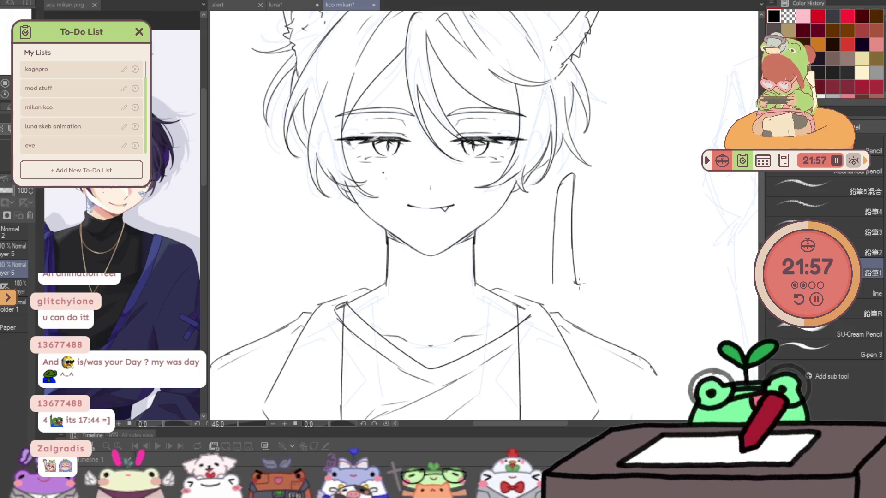
mouse_move(583, 253)
left_mouse_down()
mouse_move(625, 175)
mouse_move(605, 279)
left_mouse_up()
- Attempt the second finger's outline several times, then clear the hand strokes to start over
key("ctrl+0")
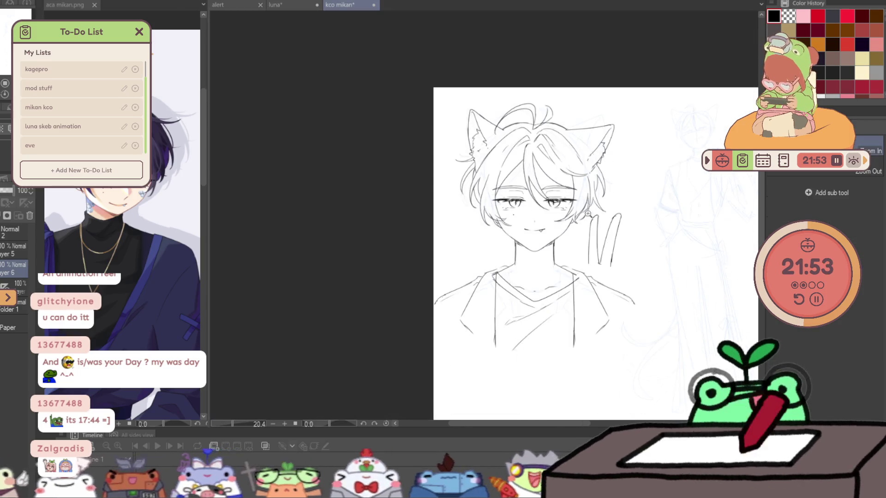
scroll(639, 249, "up", 3)
key("ctrl+z")
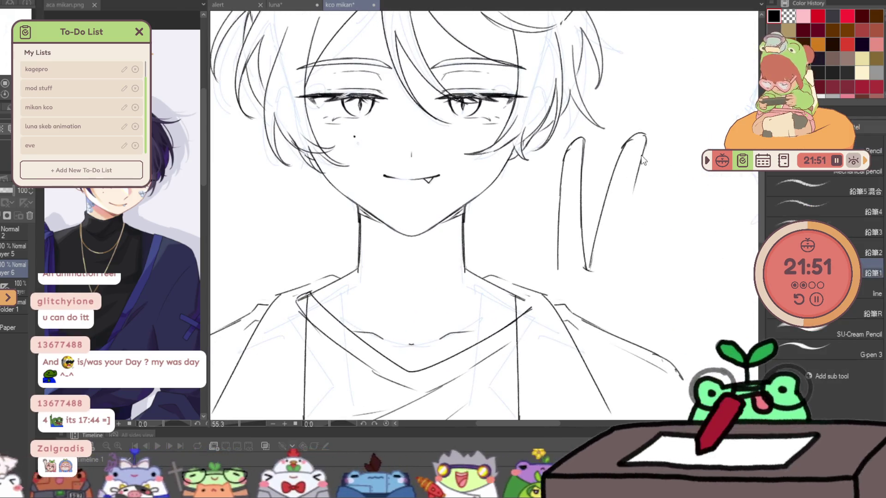
left_click_drag(629, 211, 616, 268)
key("ctrl+z")
key("ctrl+z")
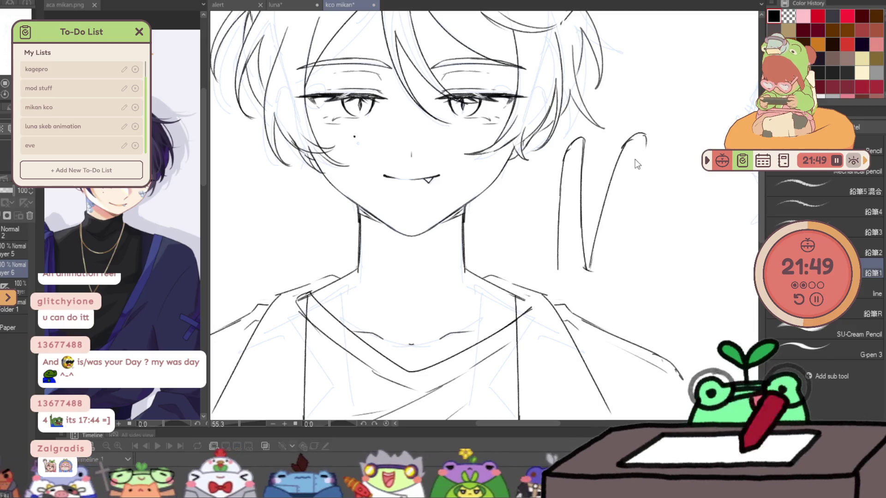
left_click_drag(641, 141, 613, 273)
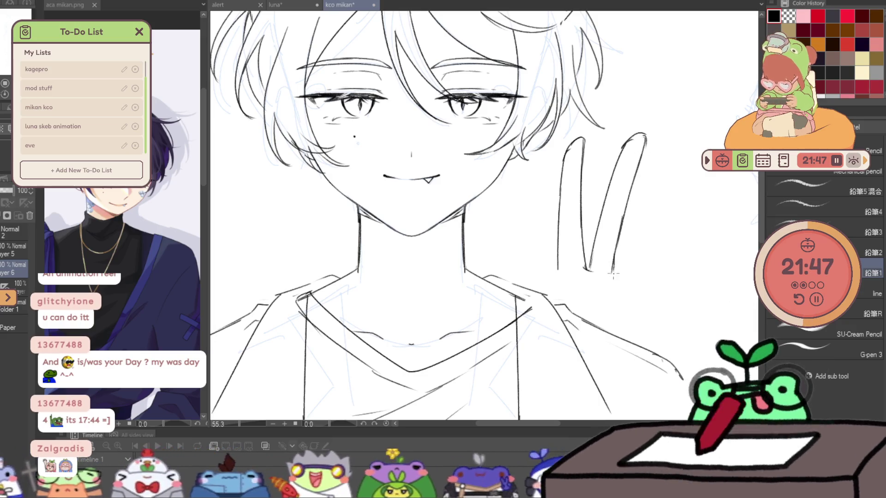
key("ctrl+z")
mouse_move(644, 142)
left_mouse_down()
mouse_move(614, 273)
mouse_move(589, 262)
left_mouse_up()
key("ctrl+z")
left_click_drag(600, 232, 599, 241)
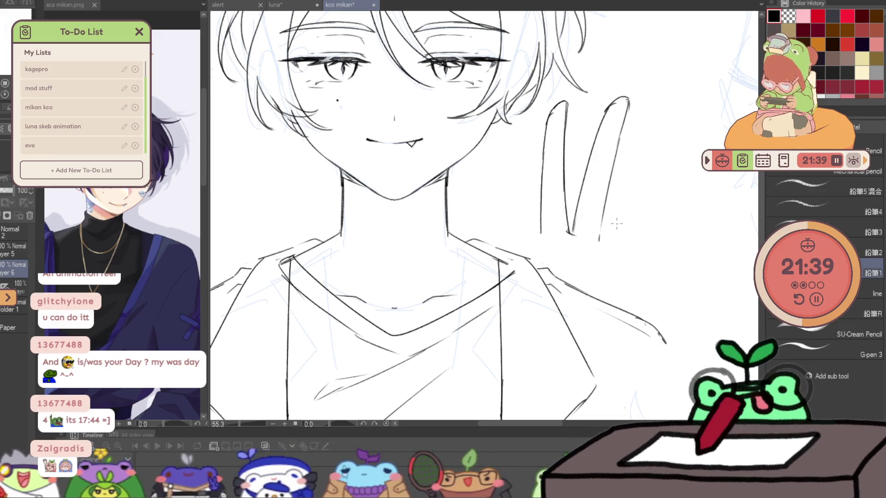
mouse_move(605, 210)
left_mouse_down()
mouse_move(616, 215)
mouse_move(585, 299)
left_mouse_up()
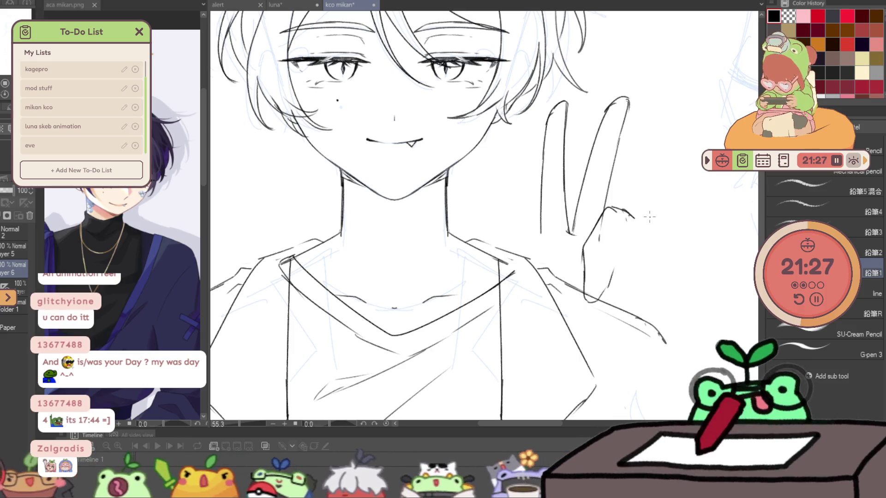
key("ctrl+z")
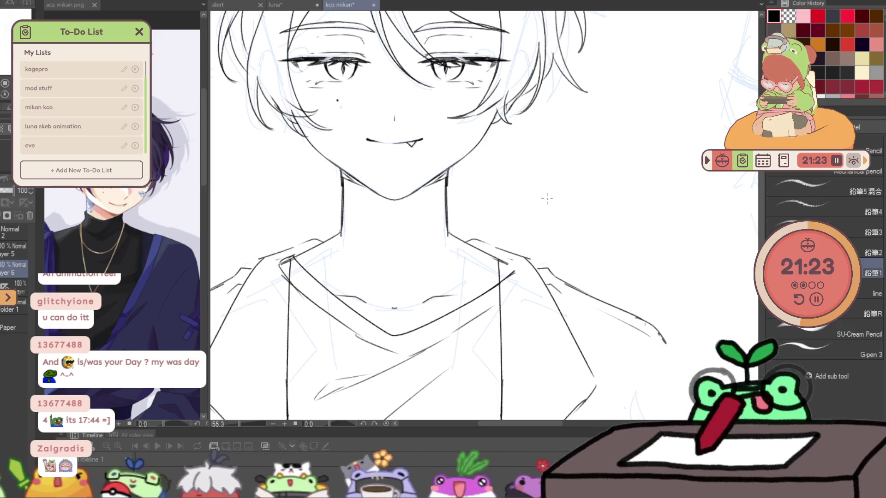
- Redraw the two raised fingers as a V and close the curled finger with a rounded bottom
mouse_move(560, 231)
left_mouse_down()
mouse_move(558, 114)
mouse_move(569, 112)
left_mouse_up()
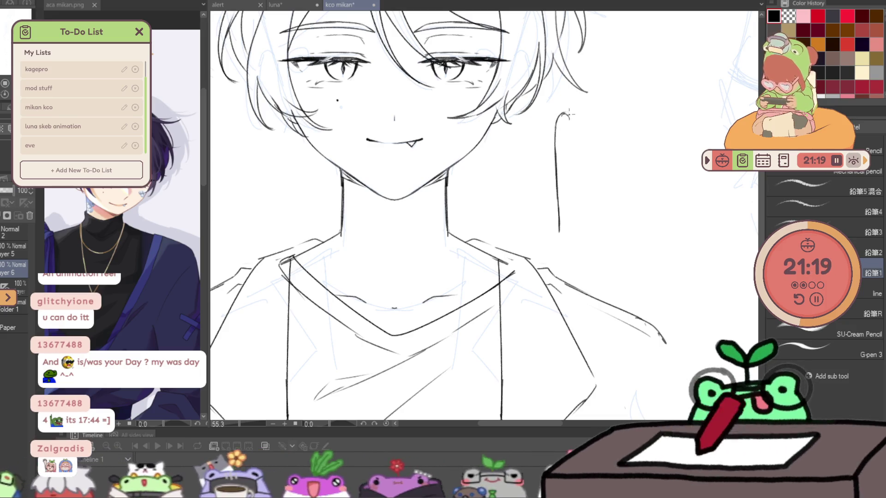
mouse_move(581, 194)
left_mouse_down()
mouse_move(604, 127)
mouse_move(624, 105)
left_mouse_up()
mouse_move(624, 151)
left_mouse_down()
mouse_move(621, 221)
mouse_move(640, 203)
mouse_move(621, 274)
left_mouse_up()
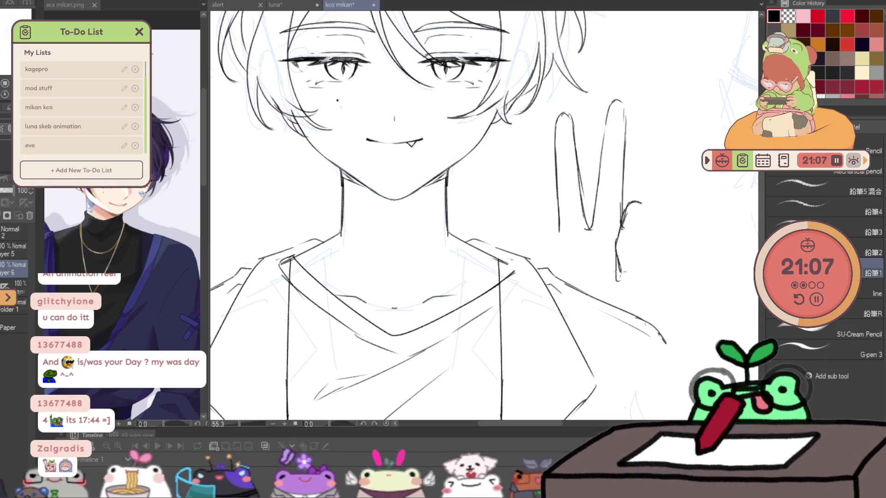
left_click_drag(639, 203, 652, 233)
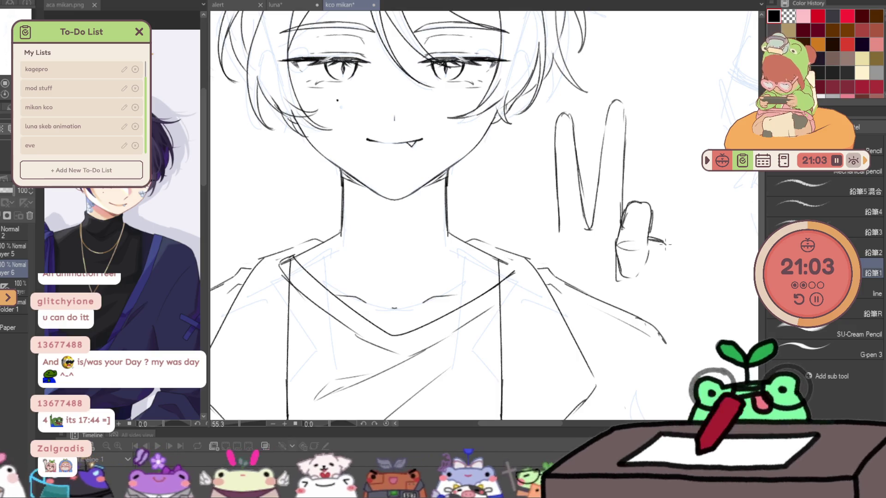
left_click_drag(669, 251, 649, 291)
left_click_drag(625, 277, 630, 282)
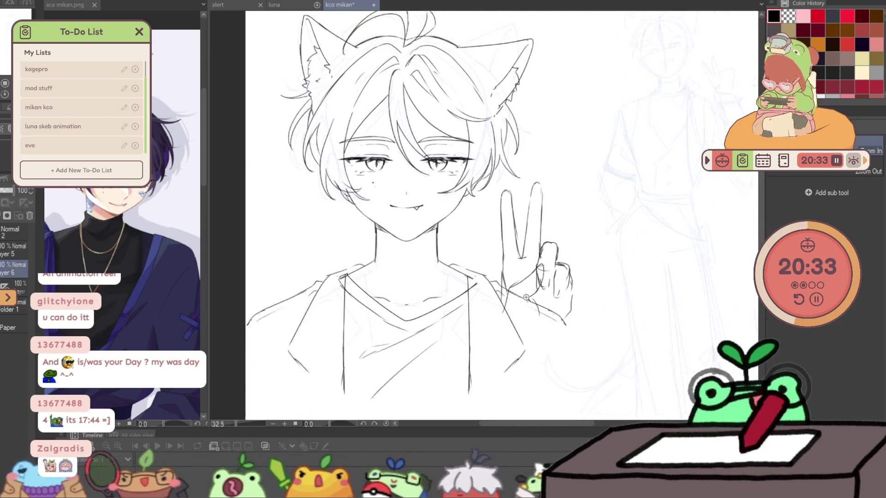
- Shrink, shift left and tilt the peace-sign hand with two transforms
key("p")
key("ctrl+t")
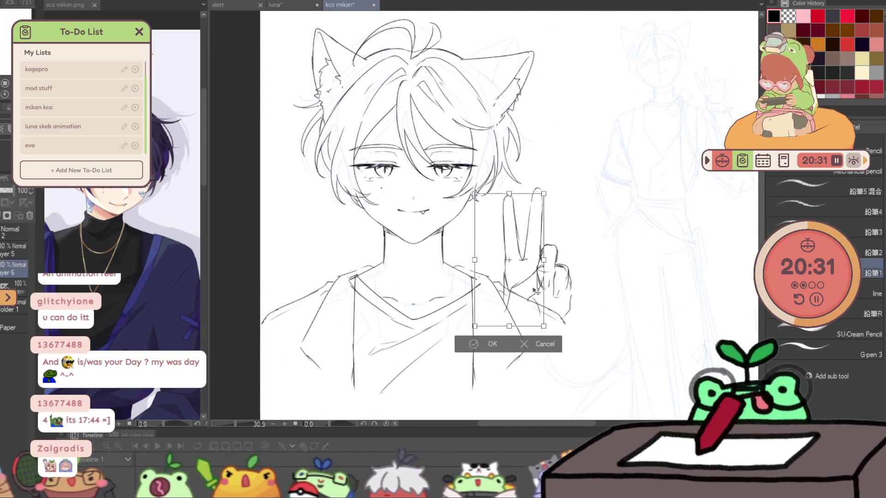
left_click_drag(564, 278, 533, 291)
key("Return")
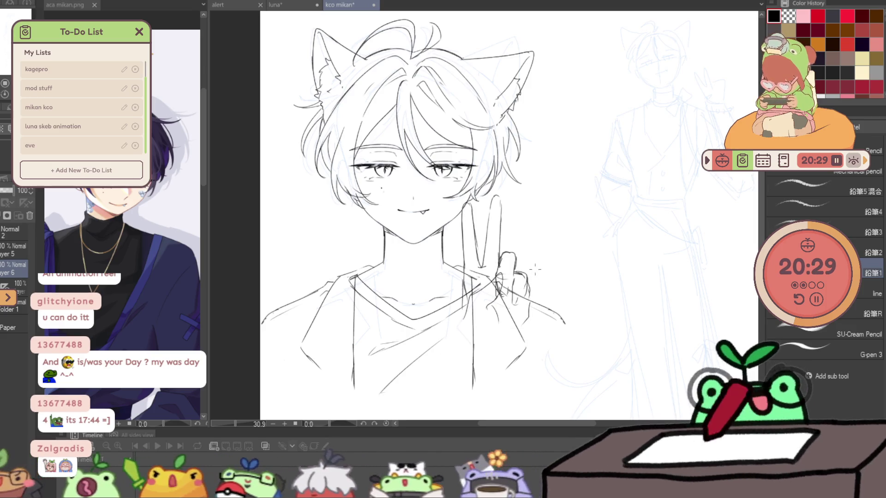
key("ctrl+t")
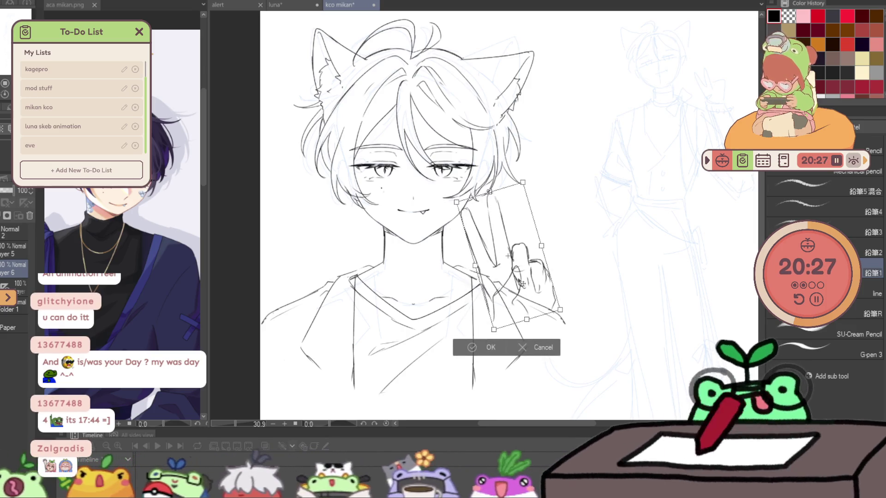
mouse_move(590, 270)
left_mouse_down()
mouse_move(521, 290)
mouse_move(588, 279)
left_mouse_up()
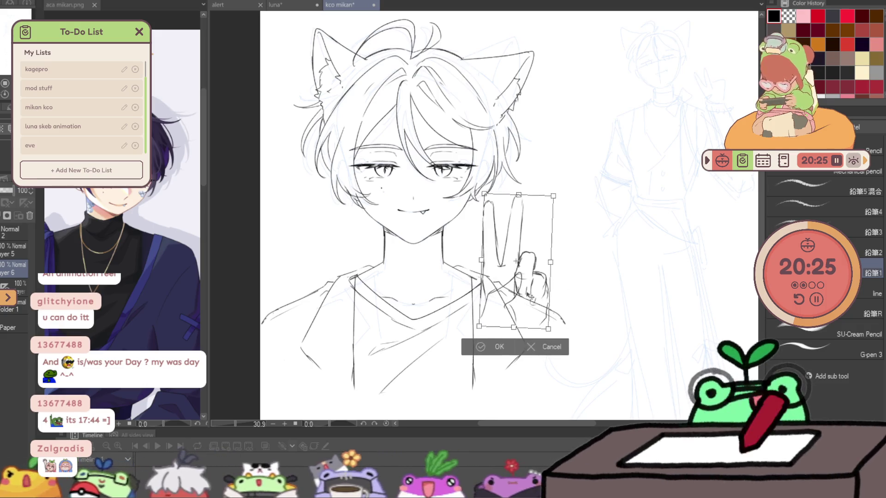
key("Return")
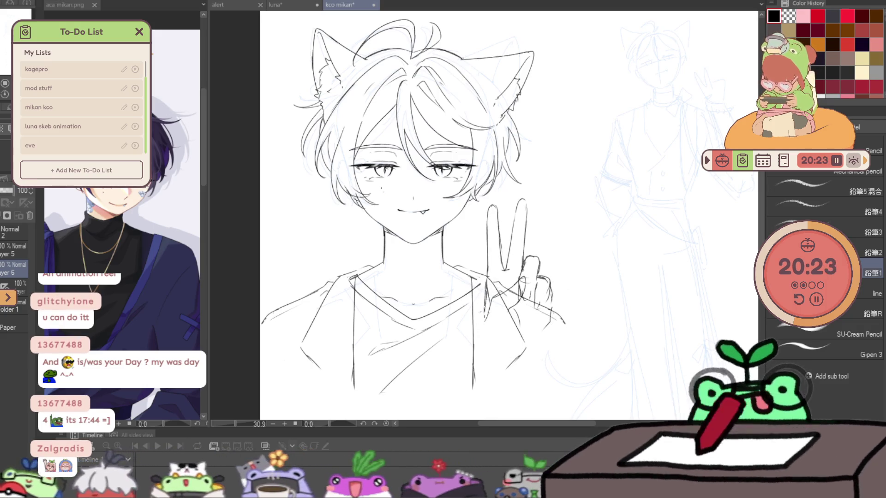
- Add short strokes along the bottom of the peace-sign hand
left_click_drag(484, 309, 493, 345)
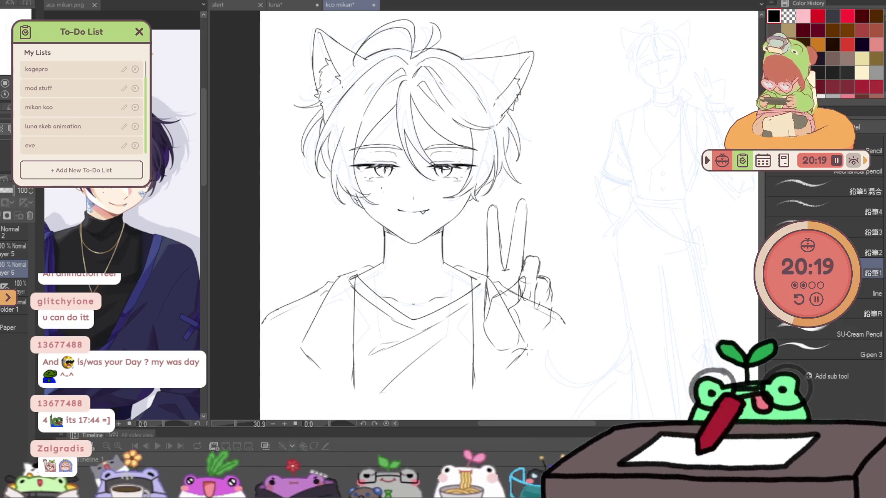
left_click_drag(537, 355, 543, 384)
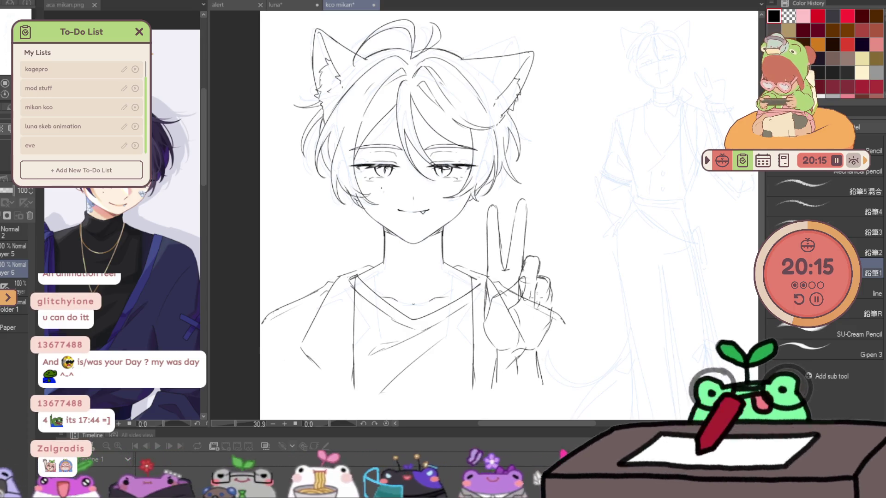
left_click_drag(538, 233, 506, 237)
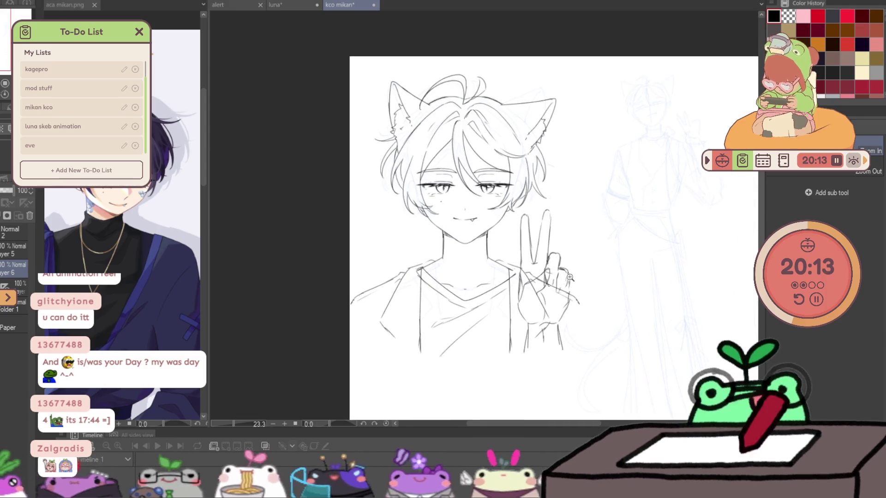
- Save the drawing, briefly hide the lineart, make the blue sketch layer fully opaque and show the lineart again
key("p")
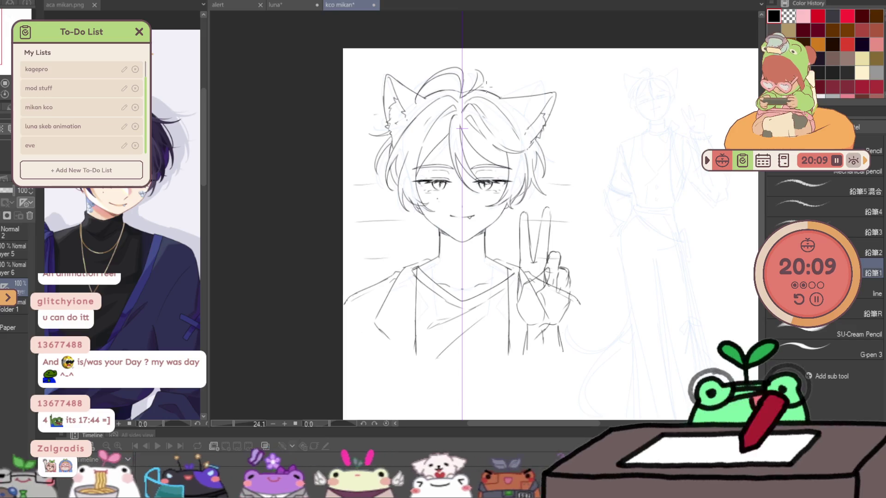
left_click_drag(634, 268, 566, 260)
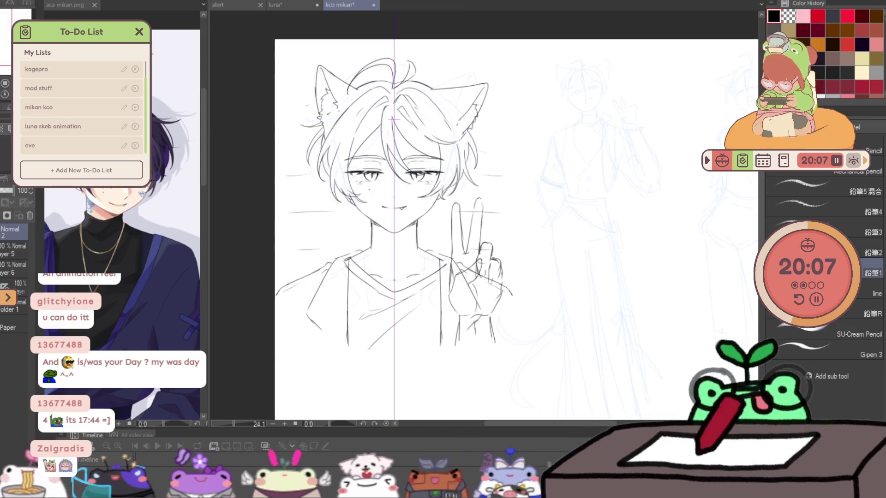
left_click(4, 56)
key("ctrl+s")
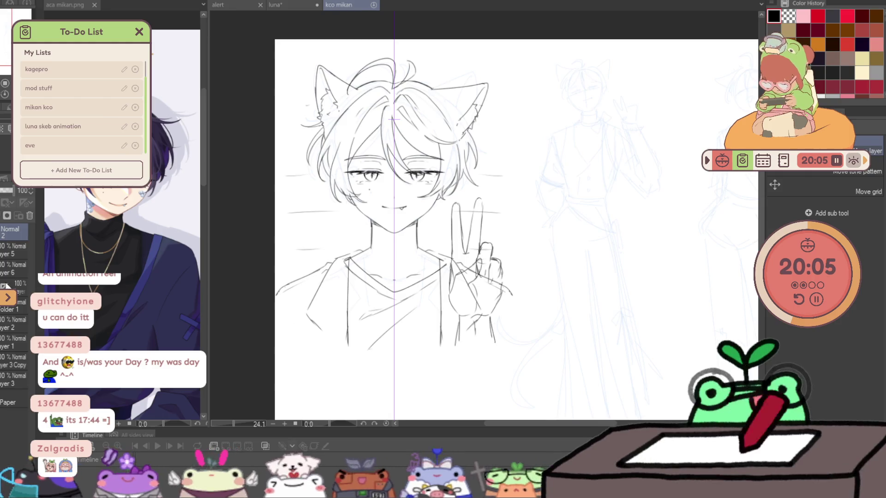
key("Delete")
left_click(30, 194)
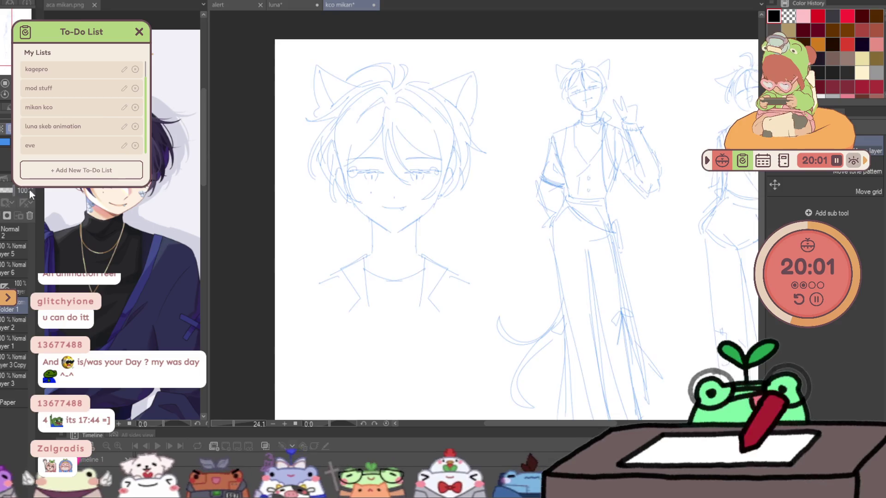
left_click(3, 325)
key("ctrl+z")
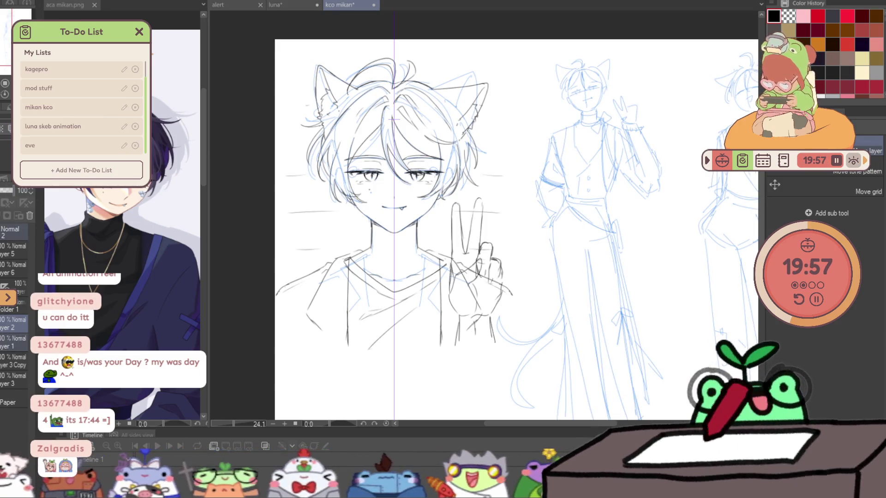
scroll(394, 120, "down", 3)
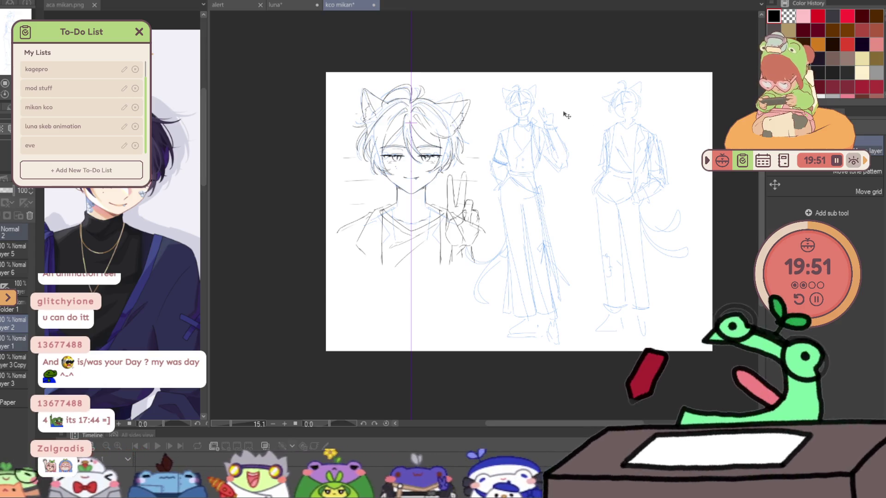
- Slightly shrink the bust lineart, then lower the blue sketch layer's opacity to 25
key("ctrl+t")
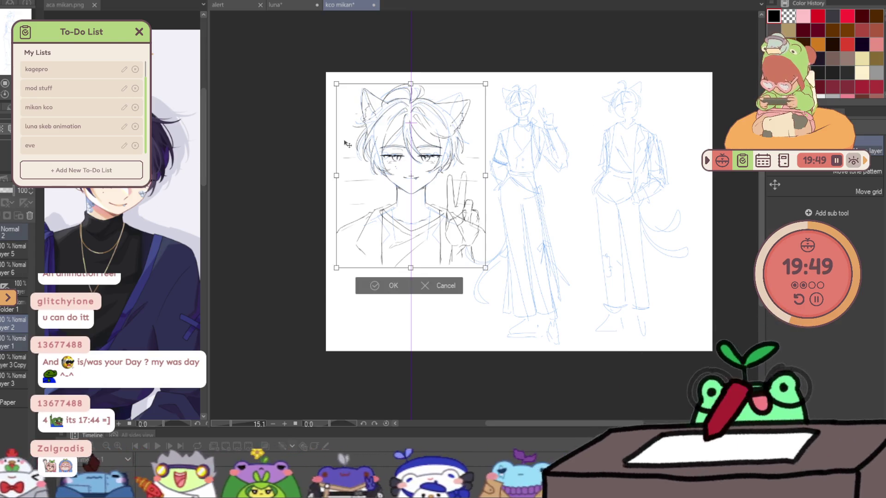
left_click_drag(412, 267, 411, 248)
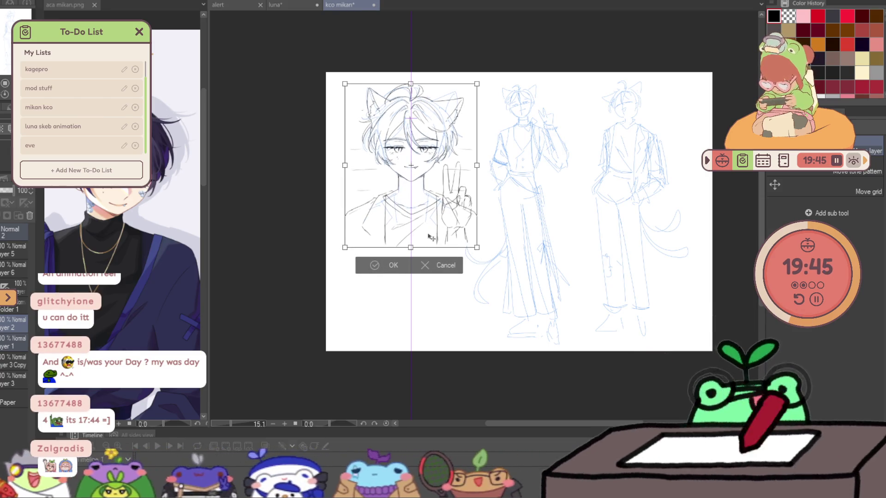
key("Escape")
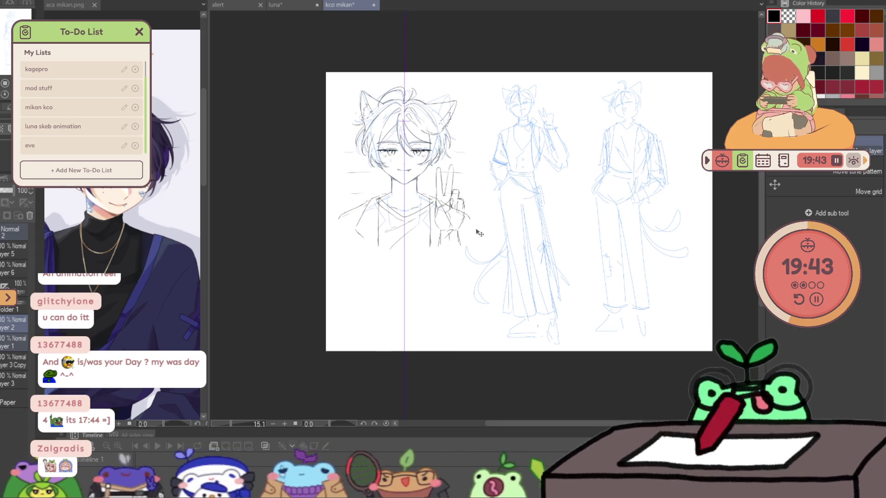
scroll(593, 106, "up", 5)
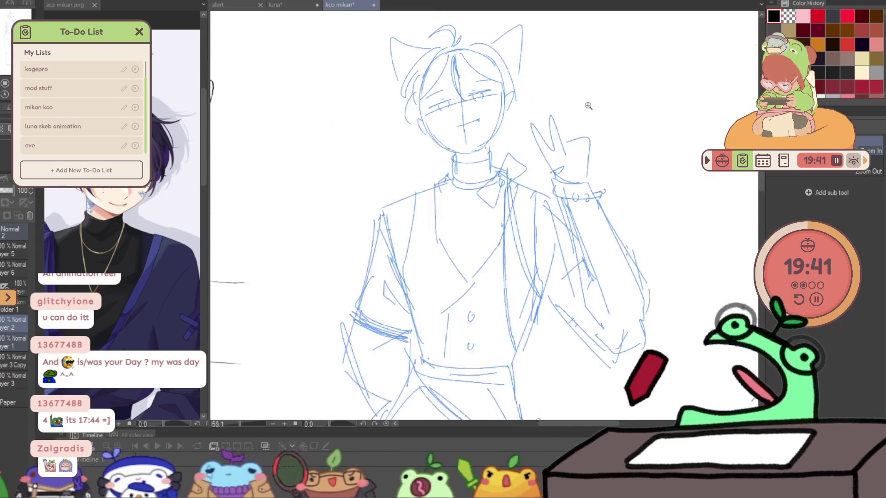
scroll(593, 107, "down", 4)
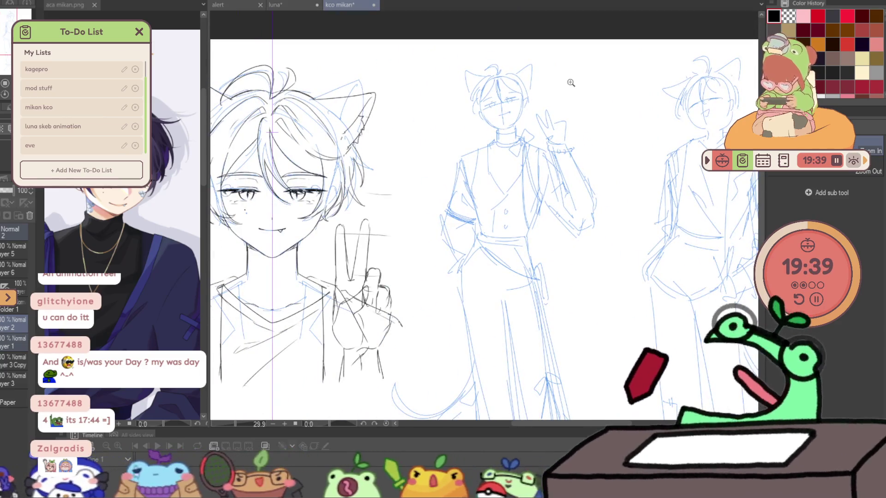
key("k")
left_click(7, 142)
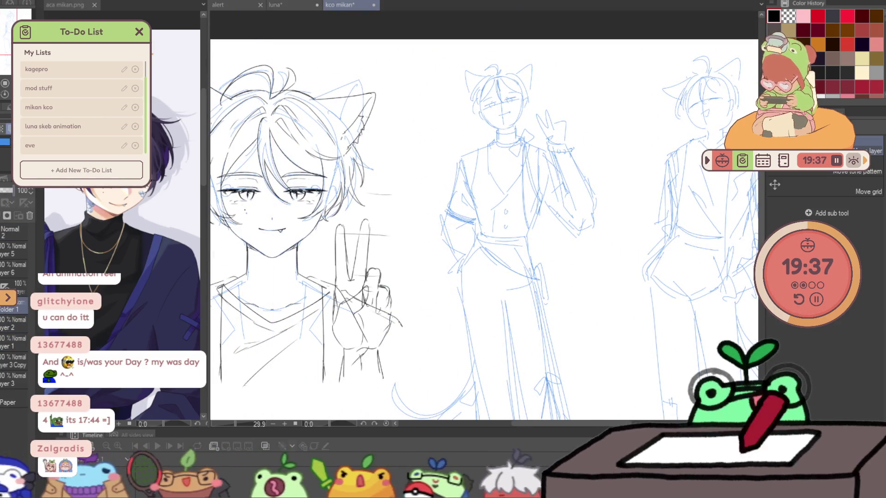
left_click_drag(138, 190, 69, 191)
scroll(543, 178, "down", 2)
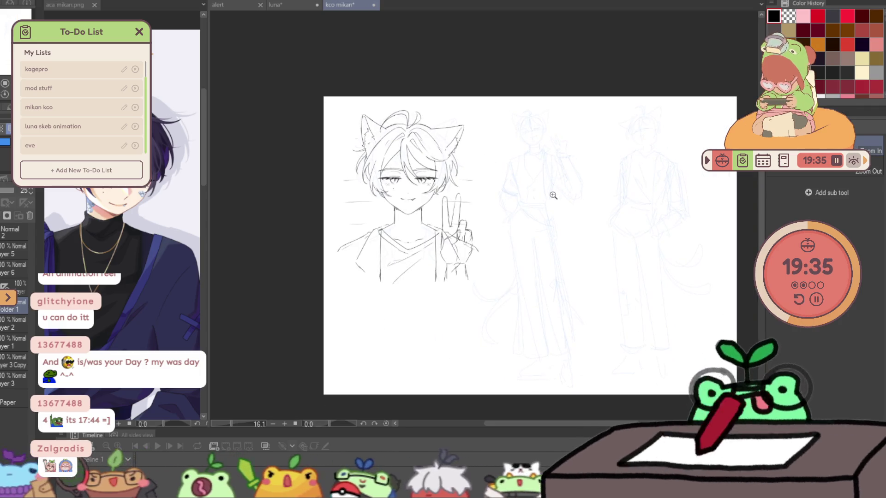
key("k")
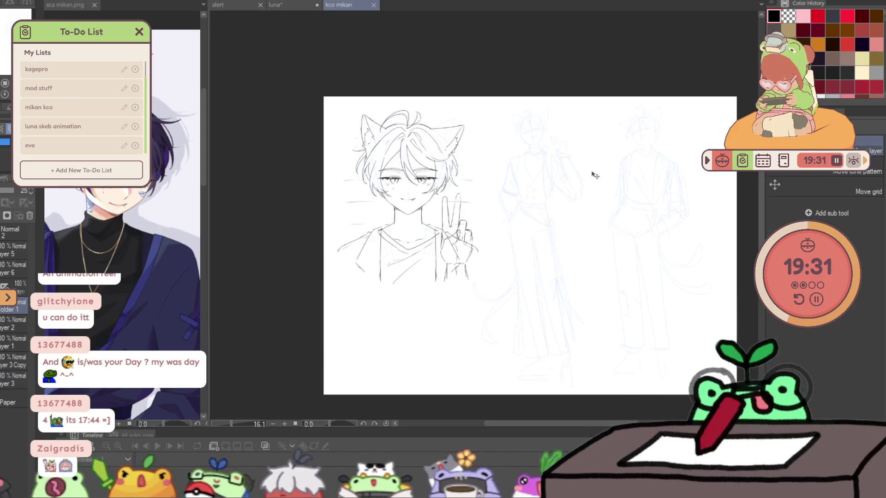
scroll(475, 169, "up", 3)
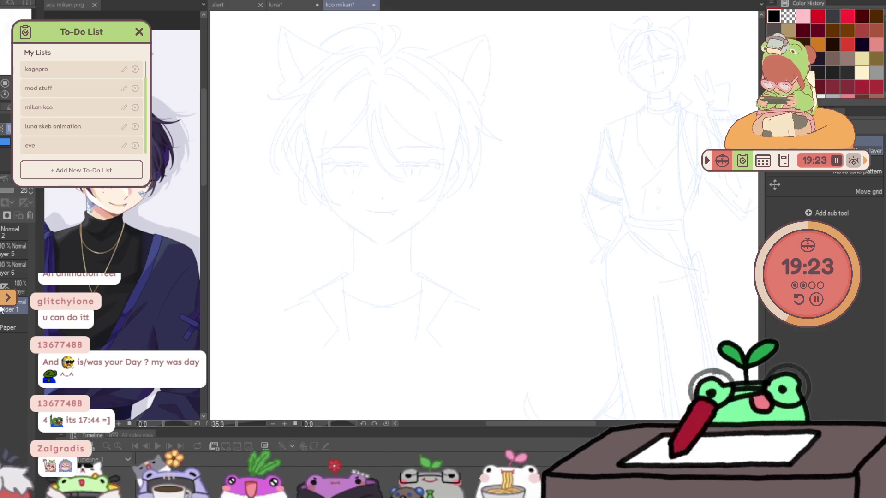
- Restore the blue sketch layer to full opacity and frame all three figures in view
left_click(12, 191)
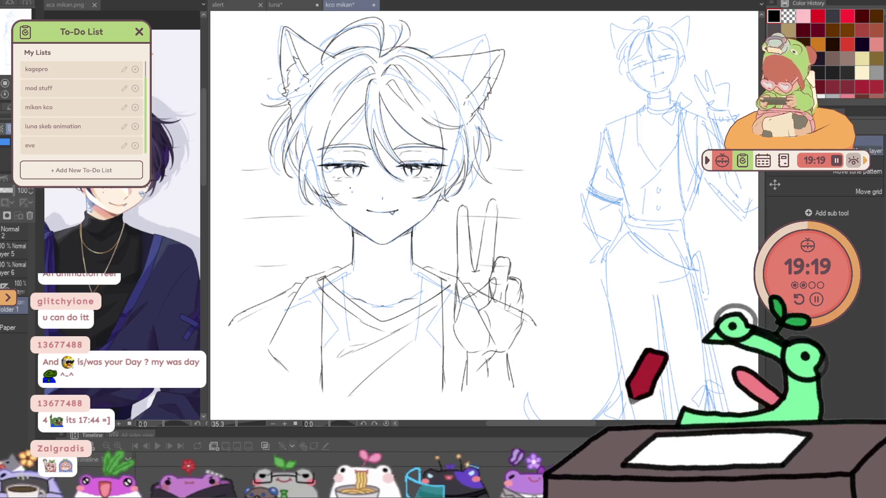
left_click(504, 272, "ctrl+alt")
left_click_drag(555, 270, 559, 312)
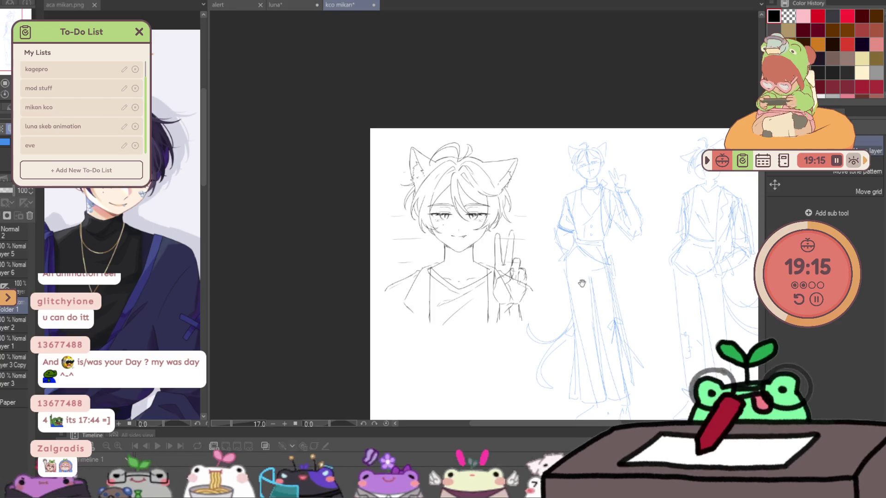
left_click_drag(581, 284, 499, 257)
mouse_move(662, 257)
left_mouse_down()
mouse_move(640, 267)
mouse_move(653, 251)
mouse_move(564, 168)
mouse_move(547, 98)
left_mouse_up()
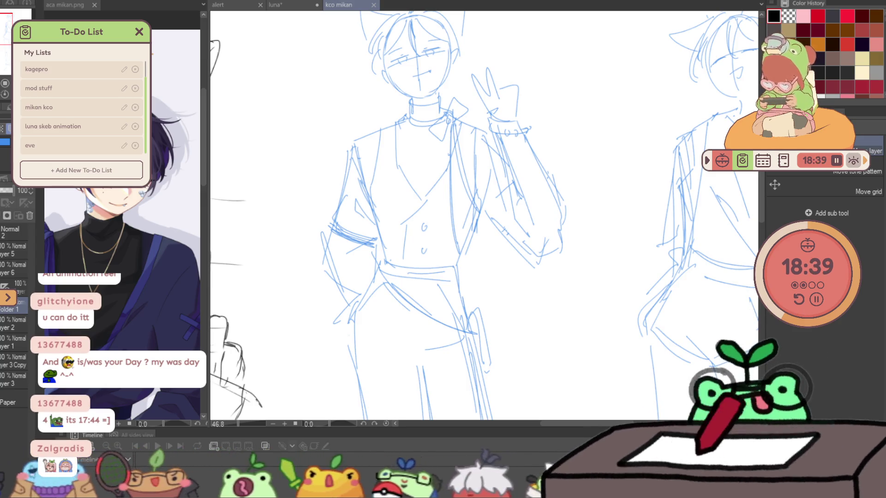
scroll(485, 214, "down", 2)
scroll(485, 214, "down", 2)
scroll(485, 215, "down", 2)
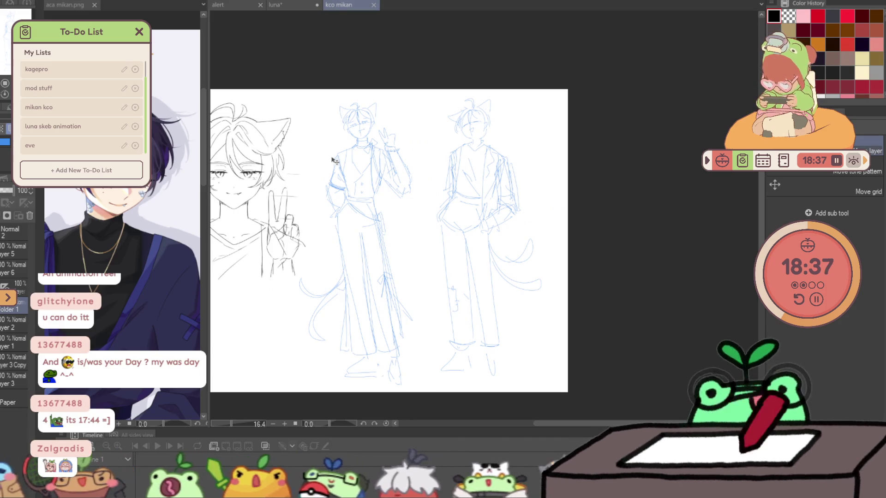
left_click_drag(307, 88, 483, 86)
scroll(483, 86, "up", 1)
scroll(483, 85, "up", 1)
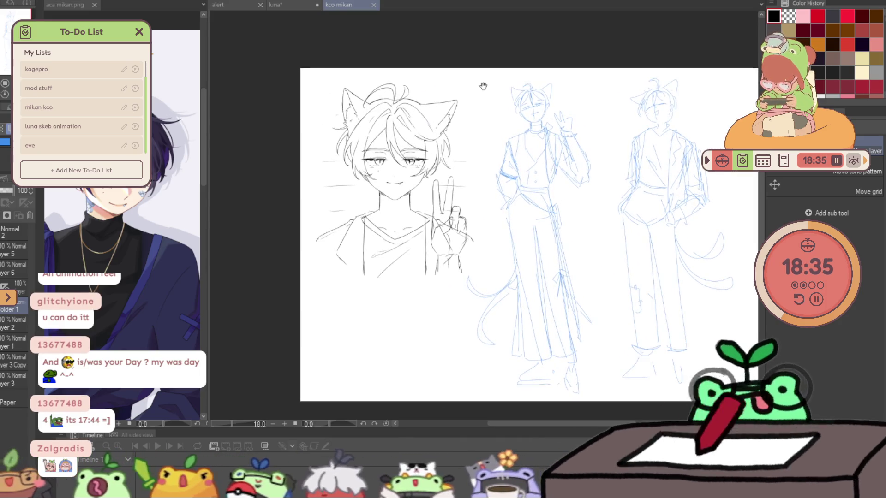
scroll(483, 86, "down", 1)
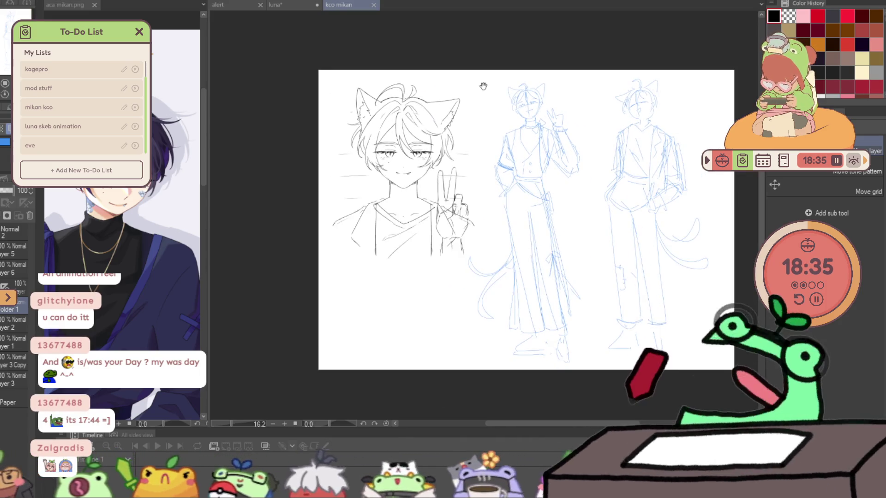
- Close the luna and aca mikan.png documents and play the alert animation's timeline
left_click(236, 9)
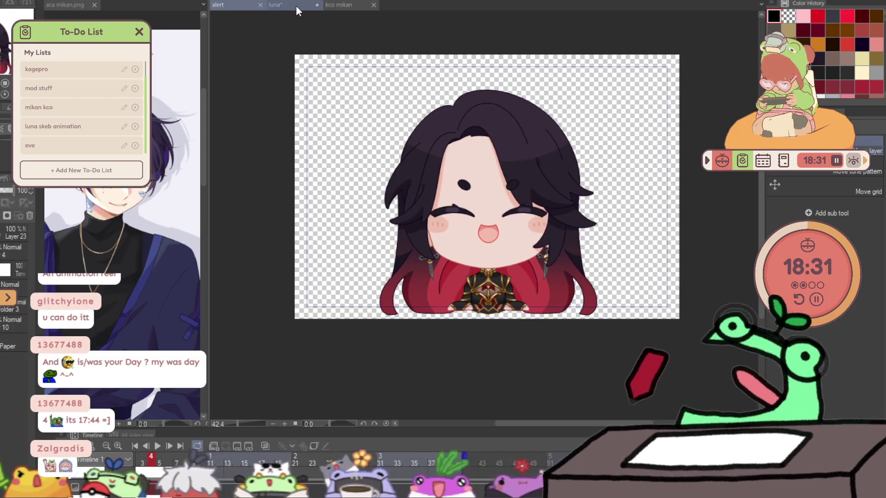
left_click(295, 5)
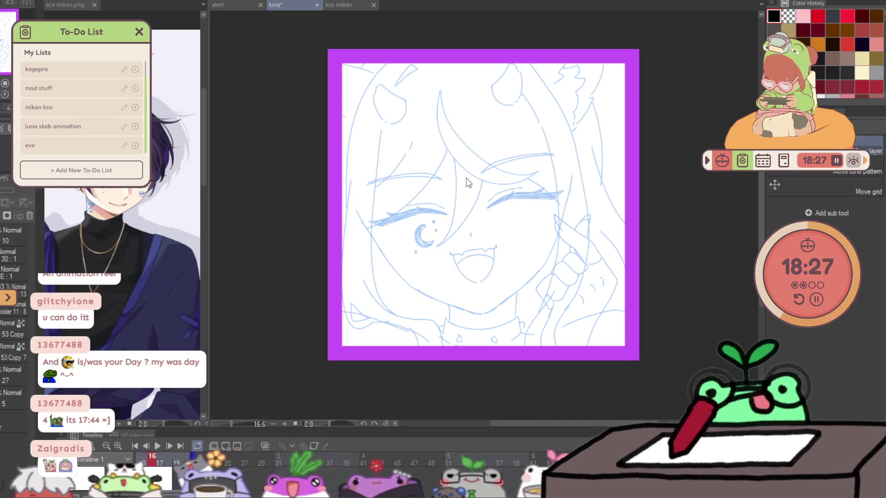
key("ctrl+w")
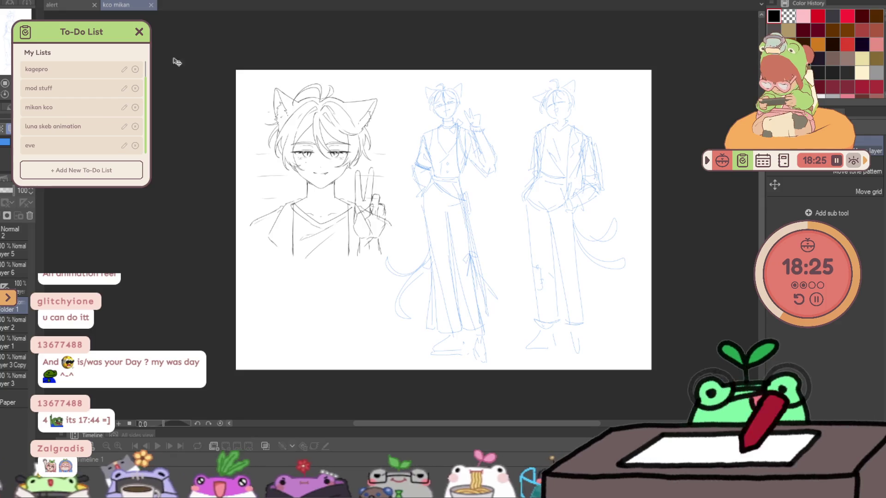
key("ctrl+w")
left_click(153, 447)
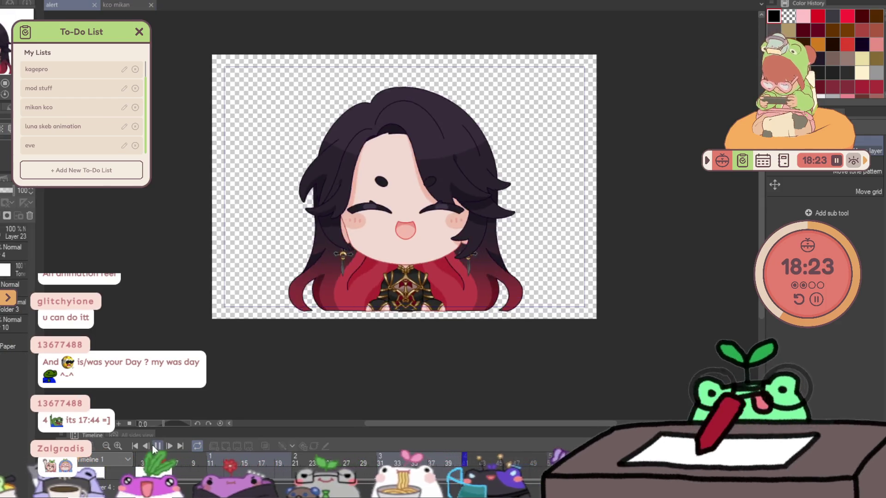
scroll(256, 237, "up", 1)
scroll(256, 238, "up", 1)
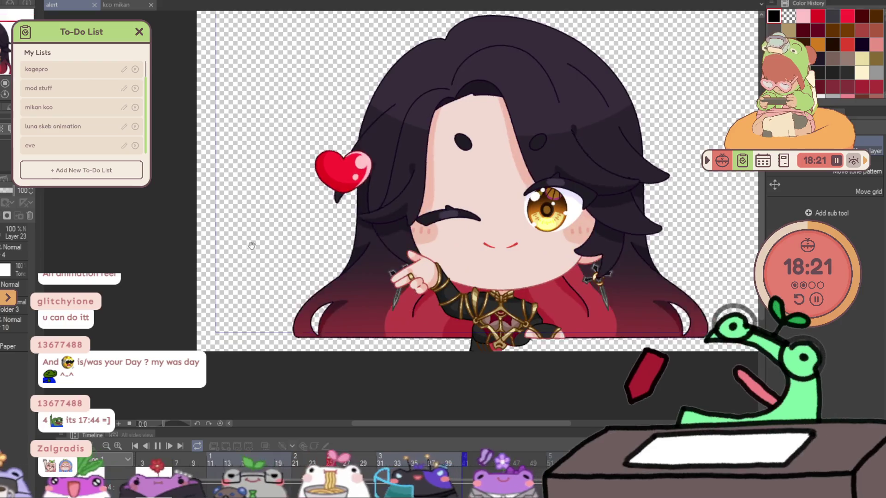